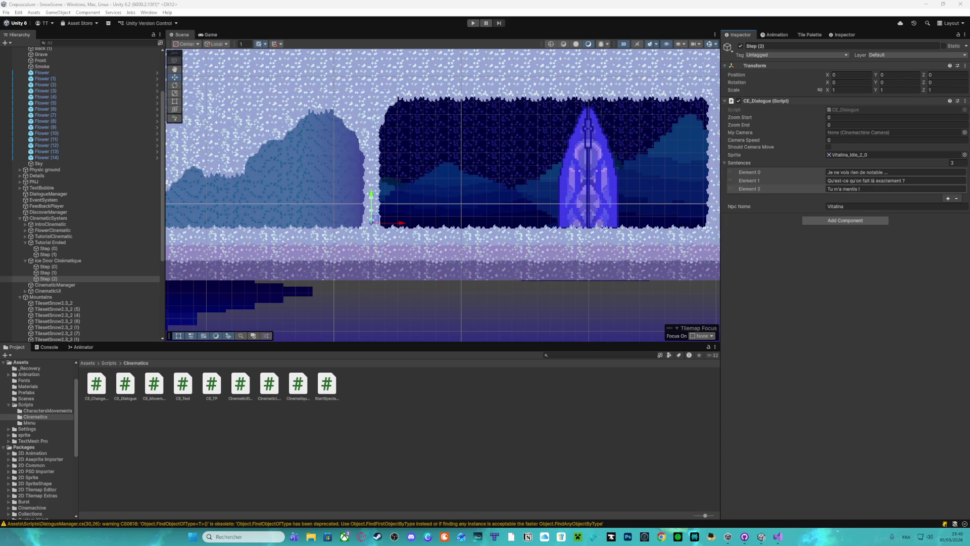
Rewrite Step (2)'s first sentence to begin 'Armez-vous donc de patience !'
left_click(71, 273)
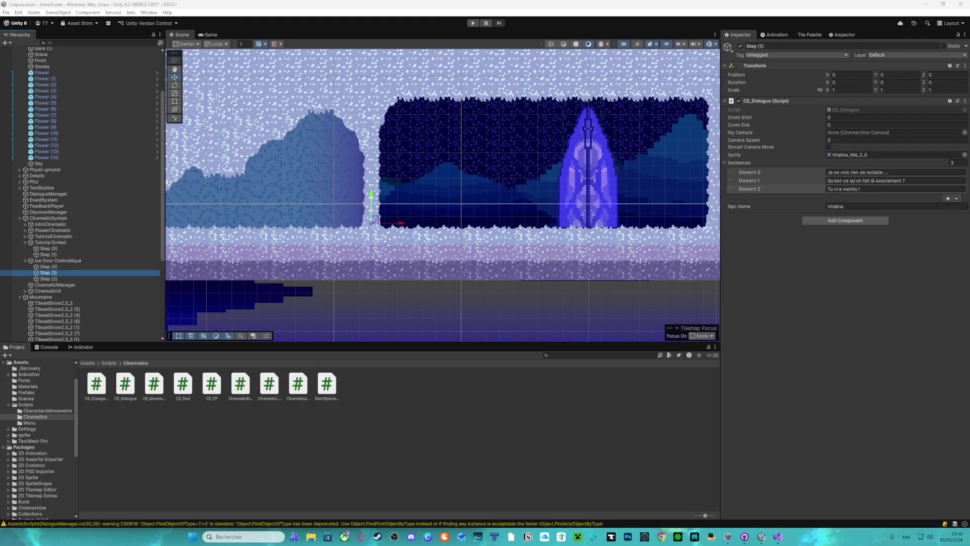
left_click(99, 279)
left_click(857, 188)
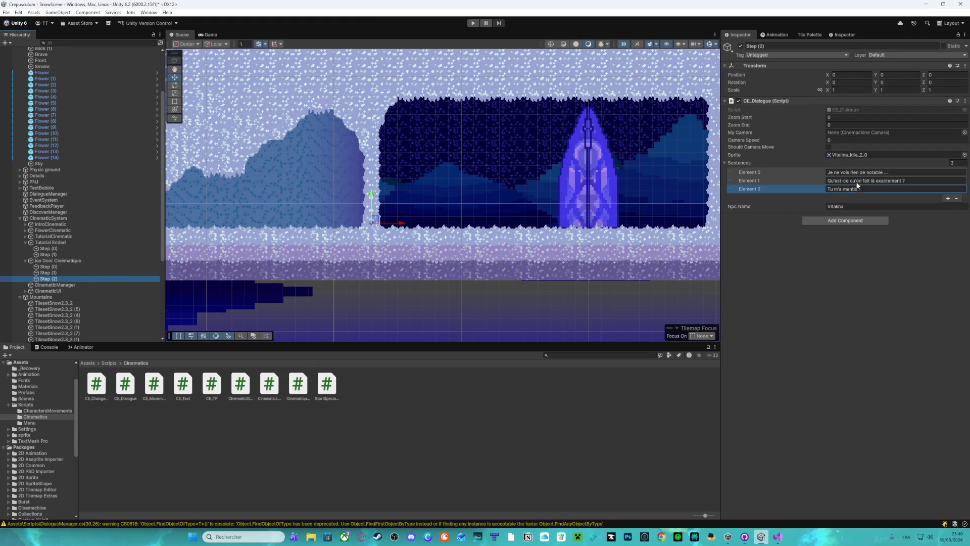
left_click(859, 172)
type("On n'entre pas dans un monde sacré comme dans un poulailler !")
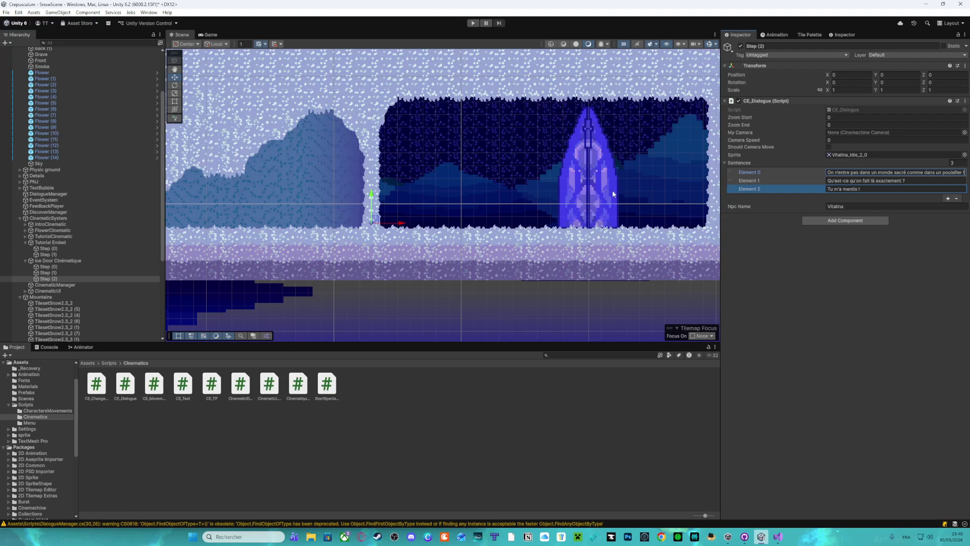
key("ctrl+a")
key("ctrl+v")
key("Return")
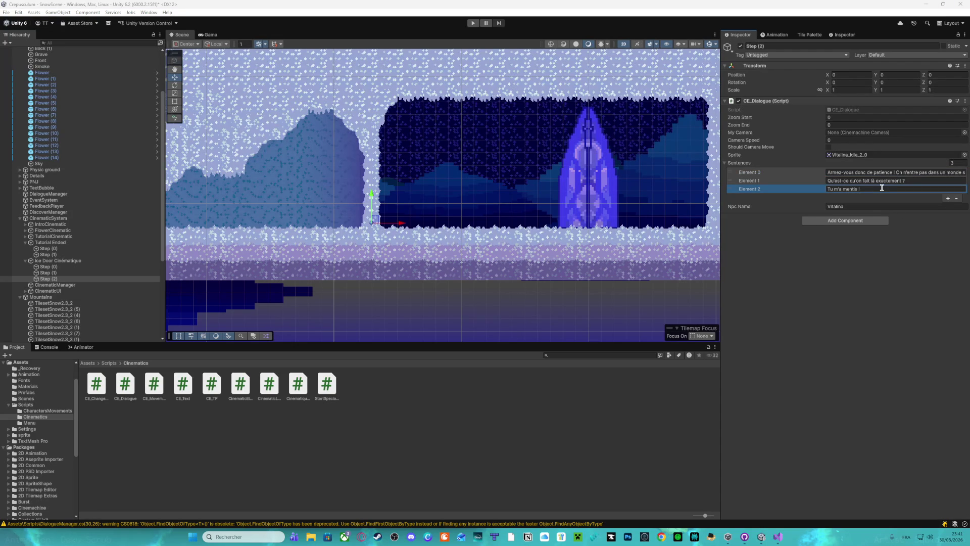
Remove Step (2)'s second and third sentences so only one remains
left_click(797, 190)
left_click(956, 198)
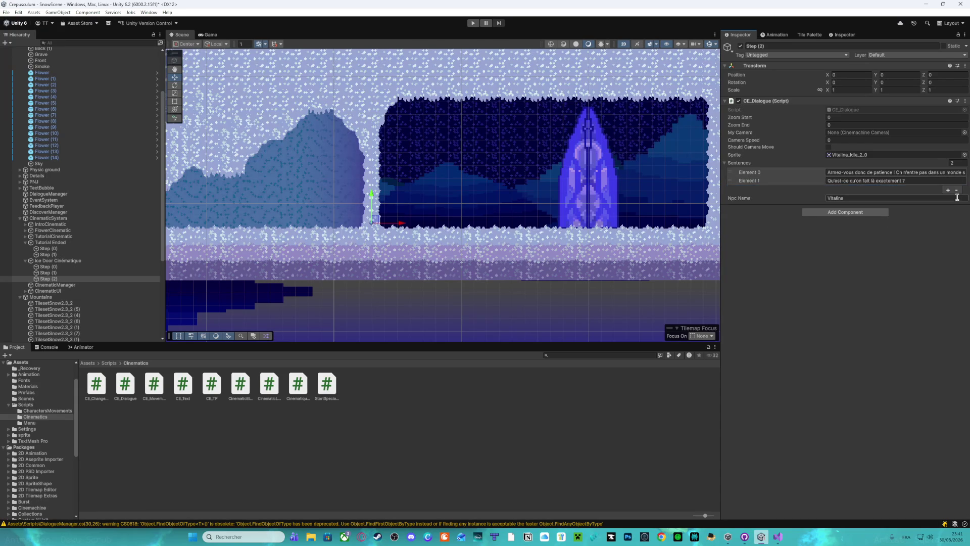
left_click(956, 190)
Change Step (2)'s NPC name to Lulupin
left_click(847, 191)
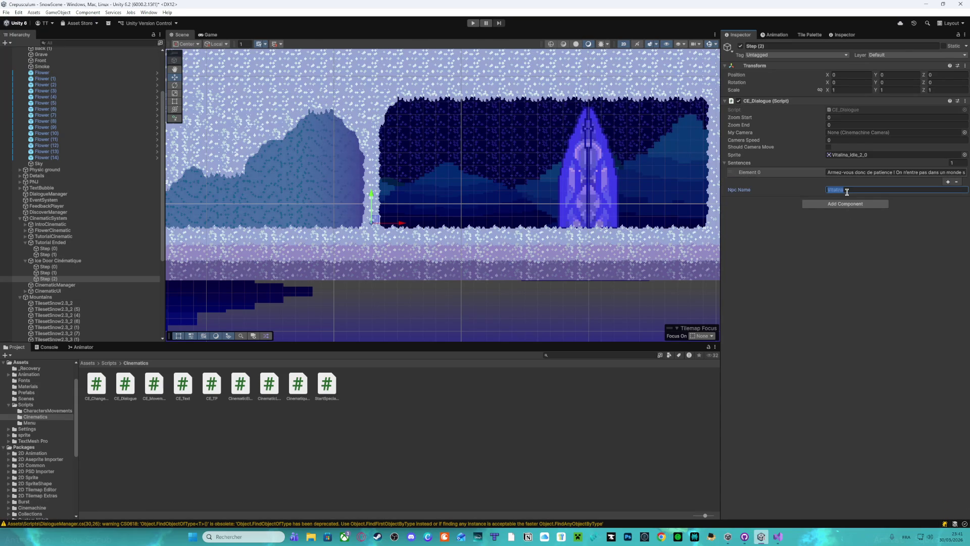
type("Lulupibre")
left_click(960, 155)
left_click(965, 156)
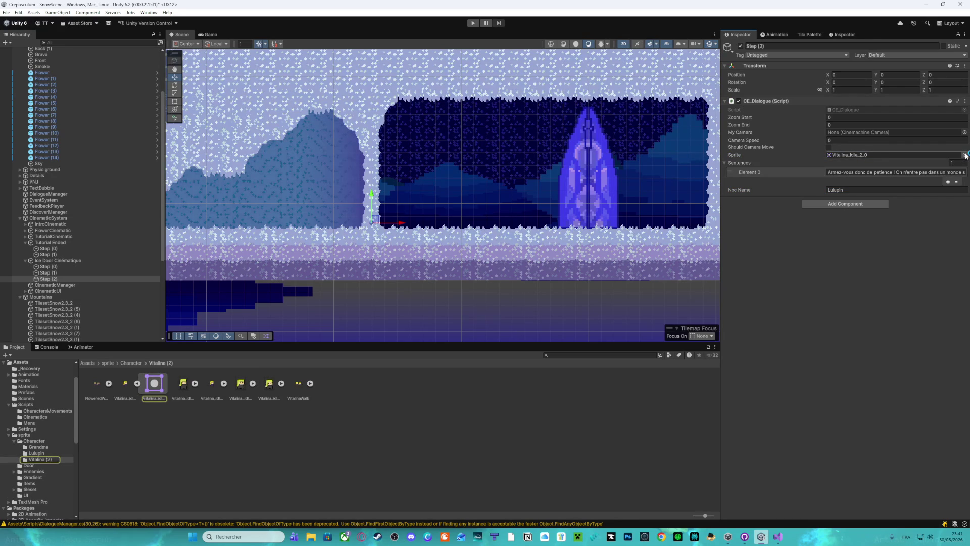
Assign Step (2) the Lulupin-Sheet_0 sprite via a 'lulu' search, then select Step (1)
left_click(965, 155)
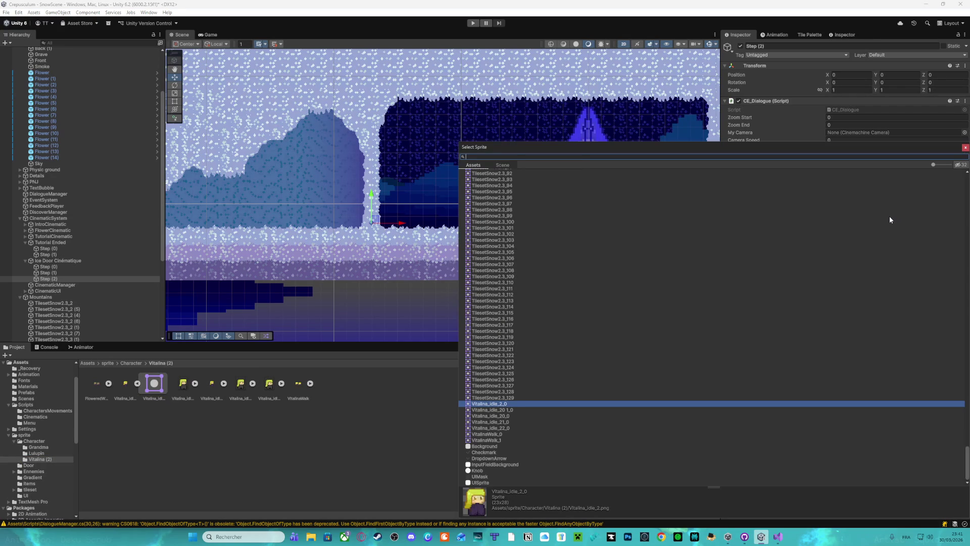
type("l")
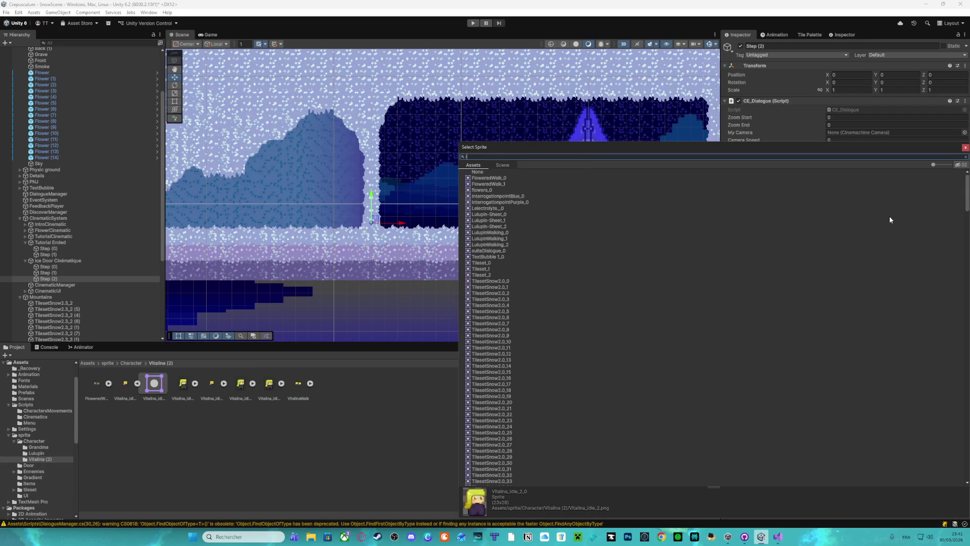
type("ulu")
double_click(491, 177)
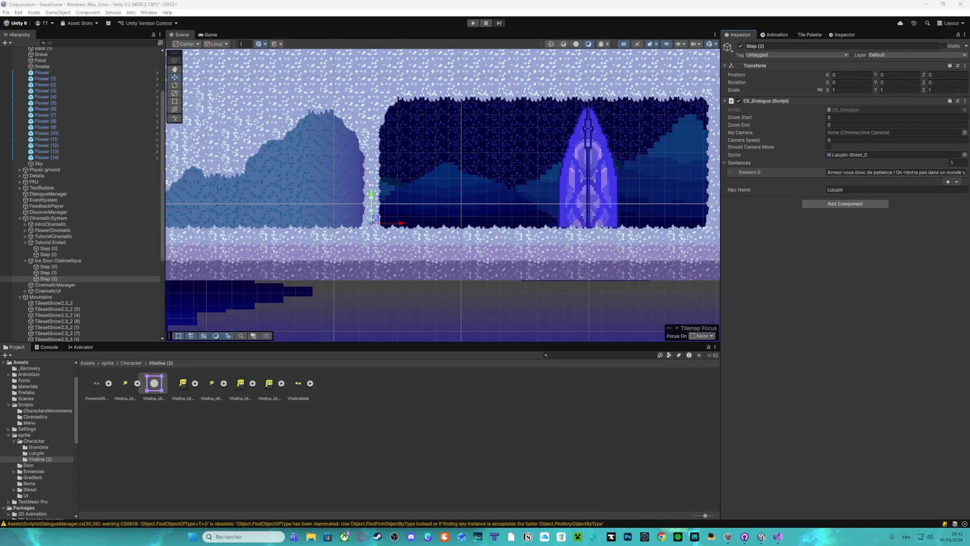
left_click(61, 272)
Duplicate Step (1) as Step (3) after Step (2), keeping only the line 'qu'est-ce que ... ?'
key("ctrl+d")
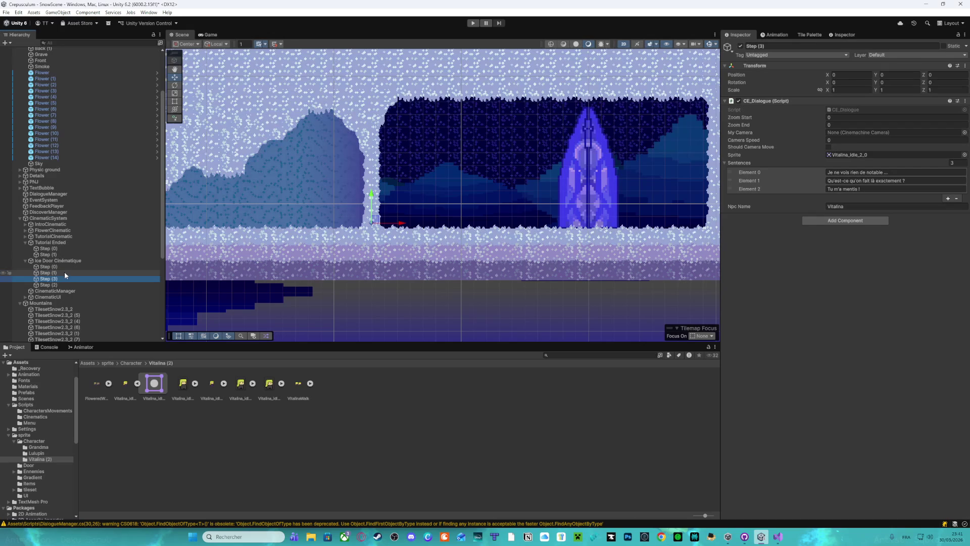
left_click_drag(56, 281, 56, 288)
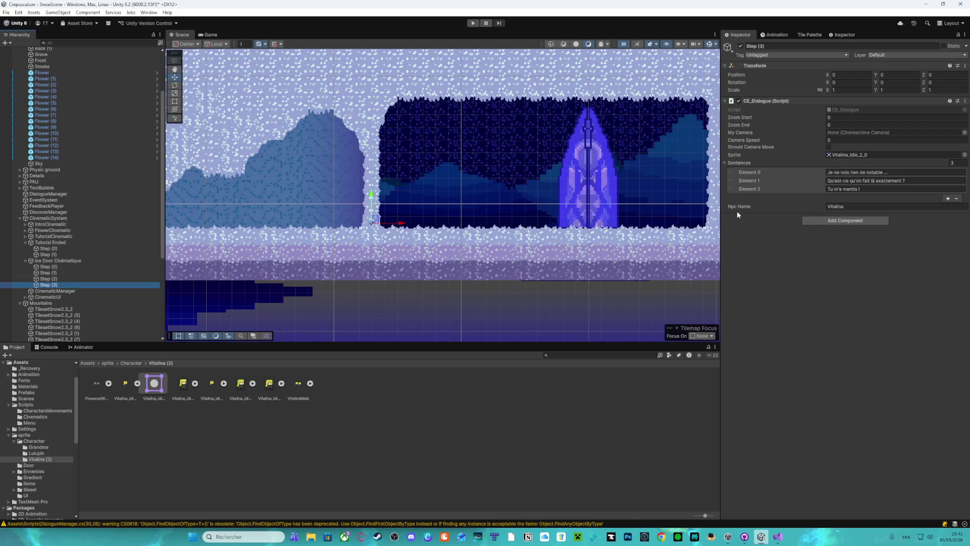
left_click(890, 172)
type("qu'est-ce que ... ?")
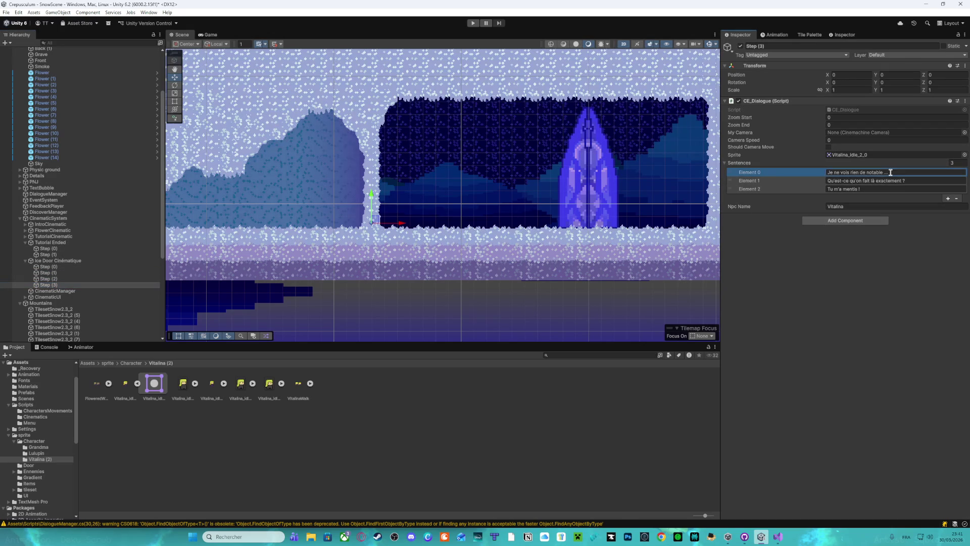
left_click(956, 198)
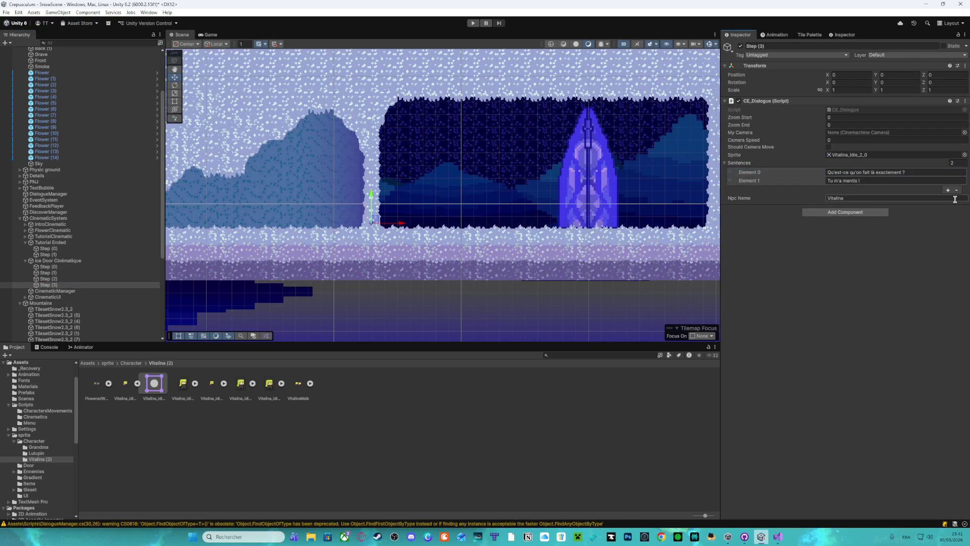
left_click(956, 193)
type("Qu'est-ce que ...")
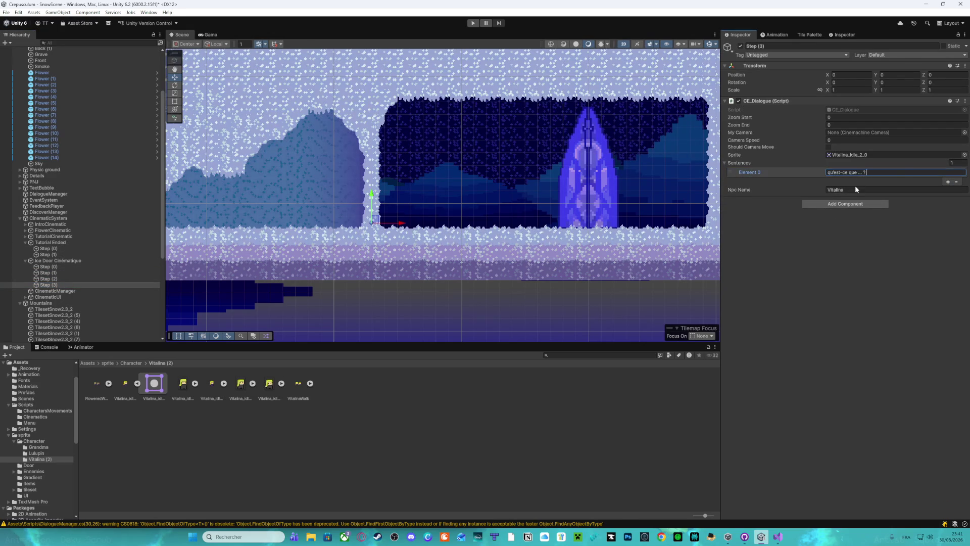
Capitalise the line to 'Qu'est-ce que ... ?', then duplicate Step (2)
left_click(827, 173)
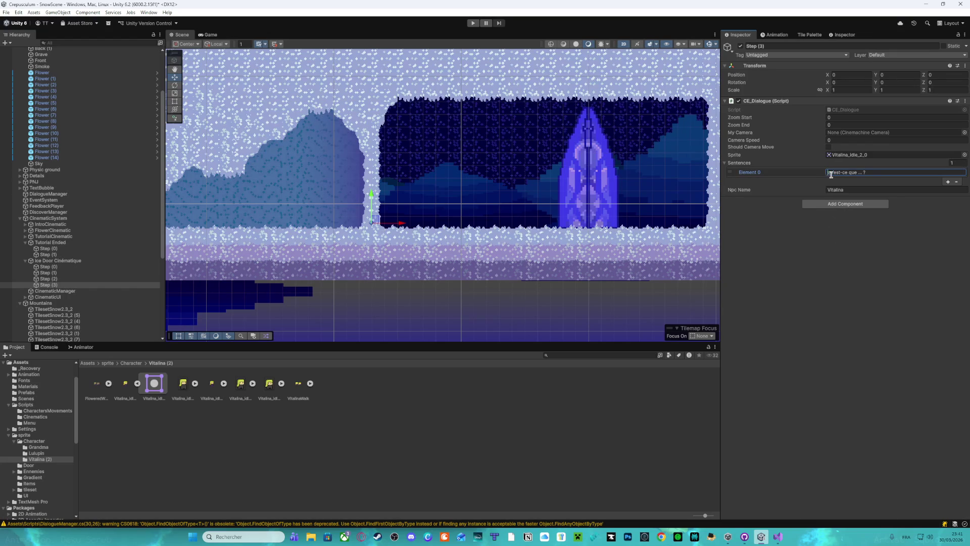
type("Q")
key("Delete")
left_click(75, 278)
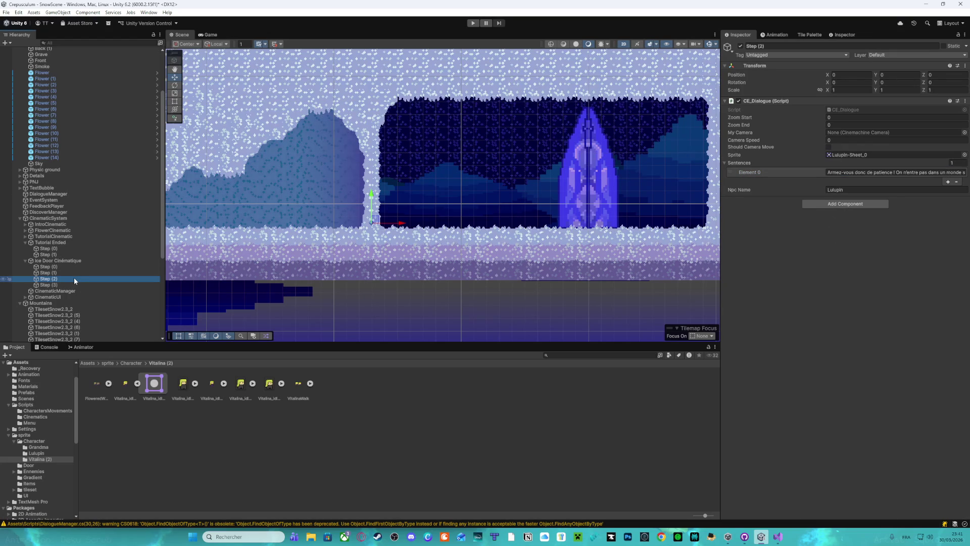
key("ctrl+d")
Move Step (4) after Step (3) with the line 'Et voilà qu'on accuse le vieux Lulupin d'être un menteur…'
left_click_drag(67, 284, 68, 296)
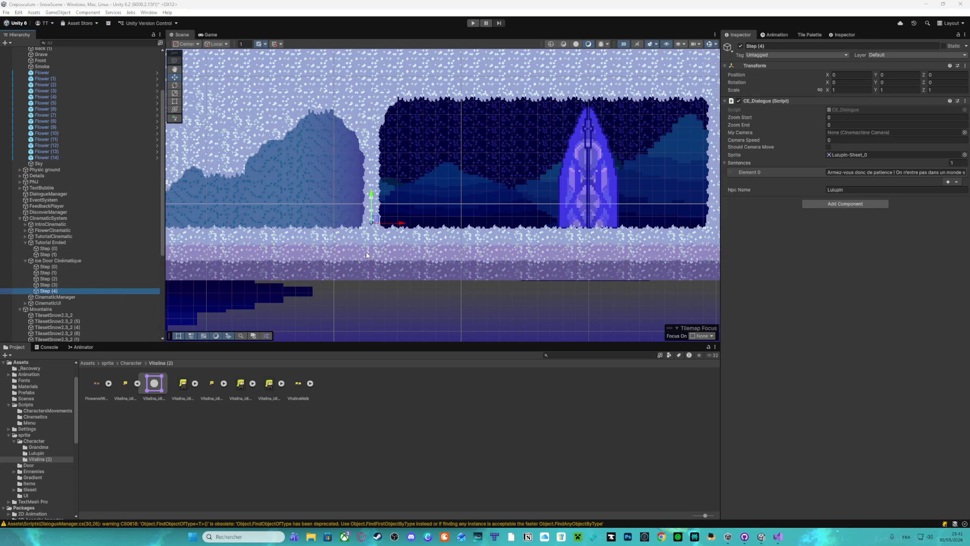
left_click(848, 172)
type("Et voilà qu’on accuse le vieux Lulupin d’être un menteur. Ah, la brute ! Passons. Allons-y.")
left_click(865, 278)
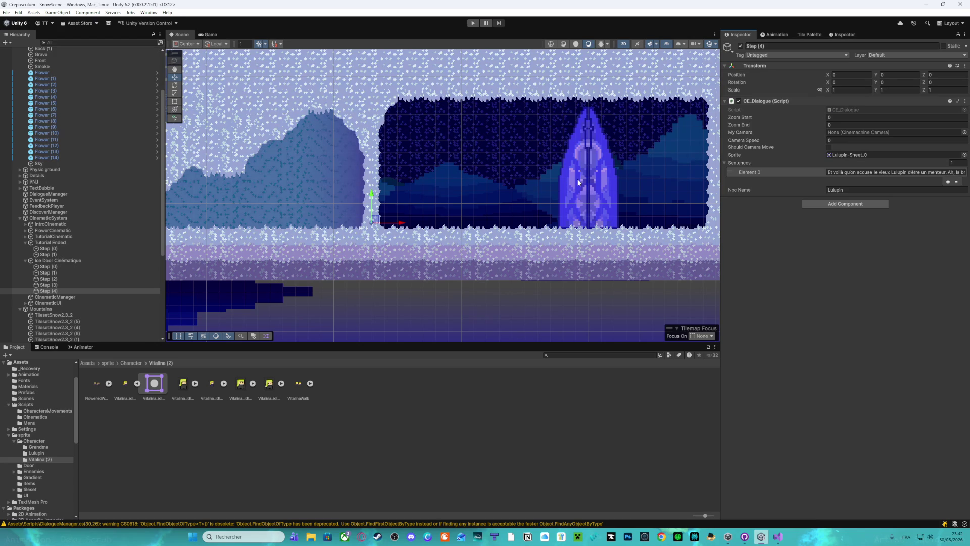
left_click(258, 469)
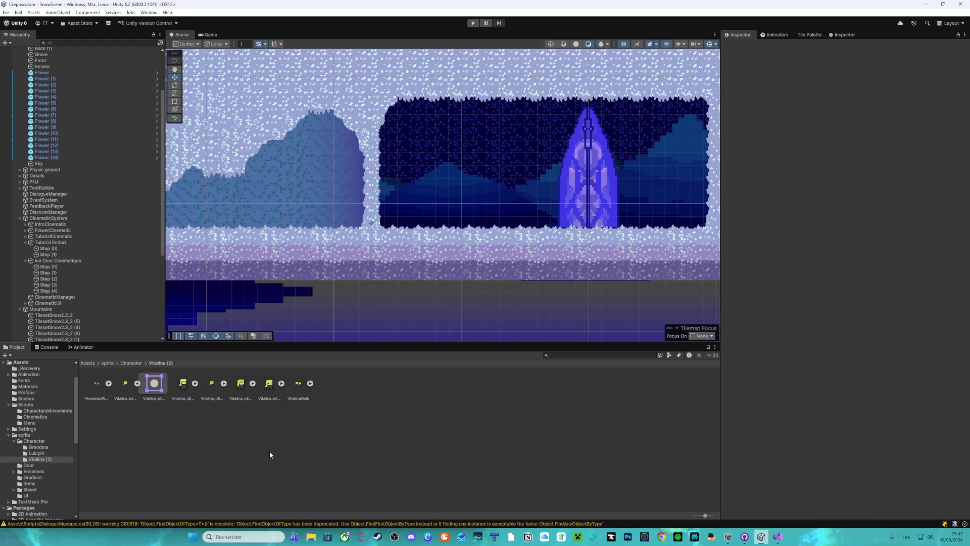
Enter Play mode, walk to Lulupin, and advance his lines until 'Objectif : Passer le ravin' shows
left_click(473, 23)
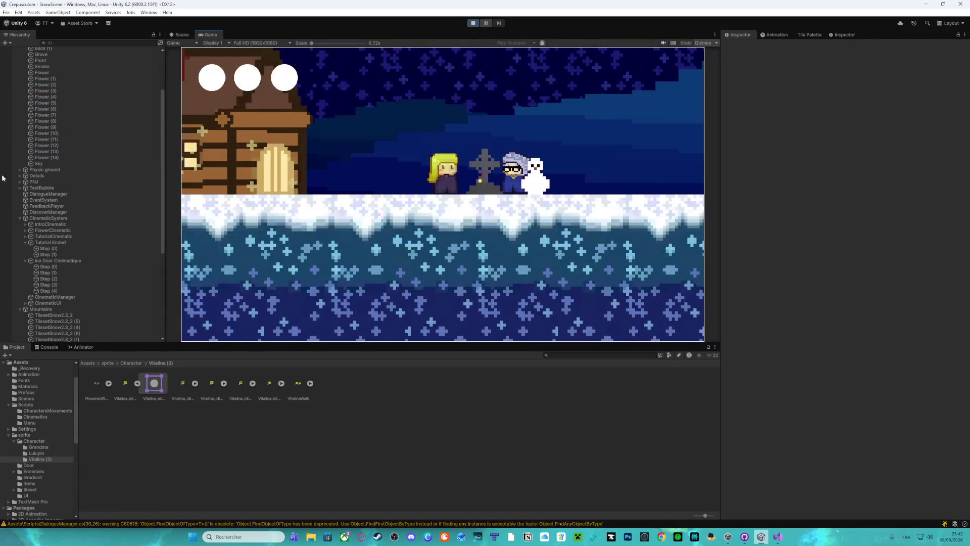
key("Right")
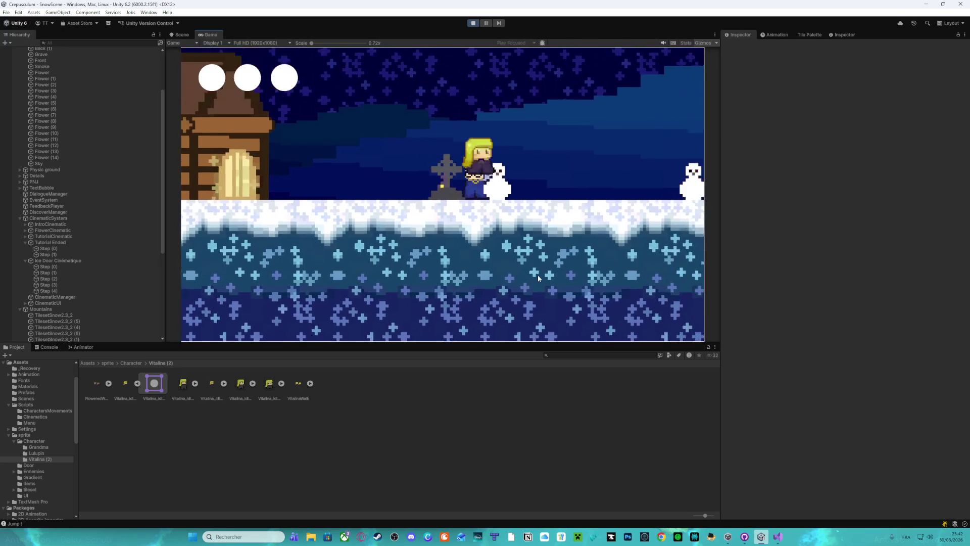
key("space")
key("Right")
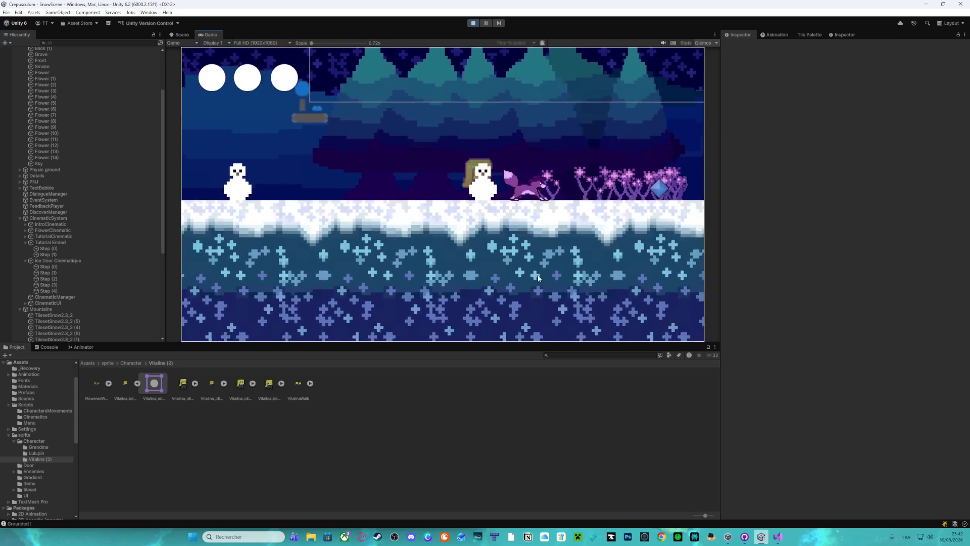
key("space")
key("space")
key("space")
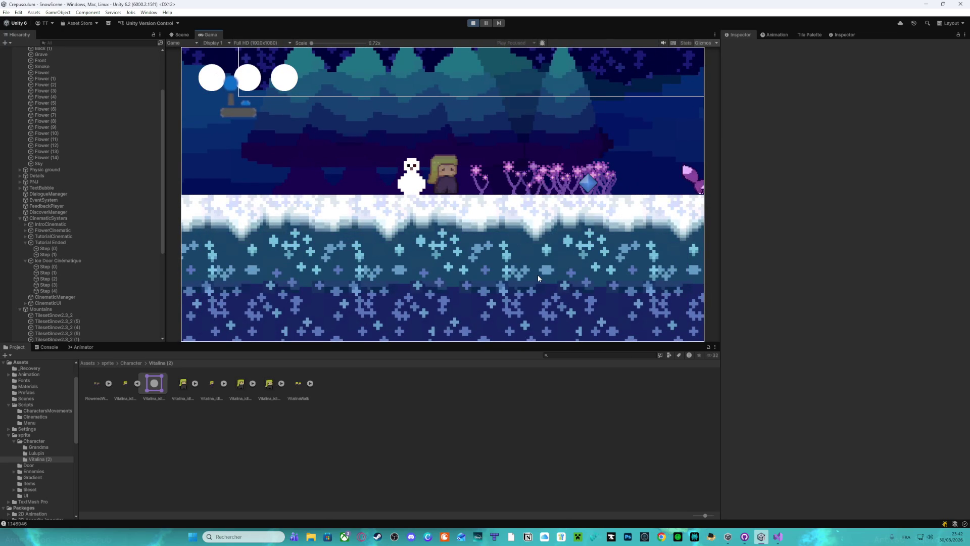
key("Right")
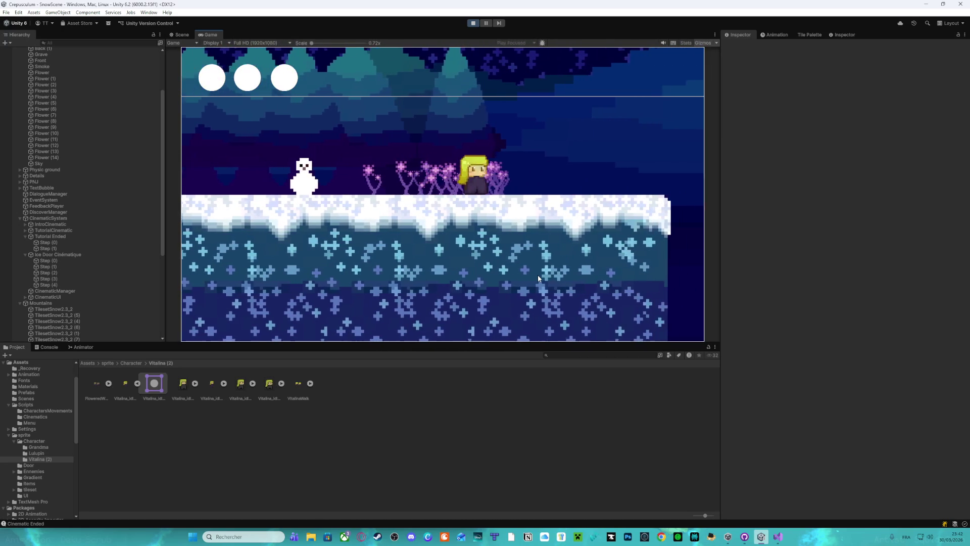
key("Right")
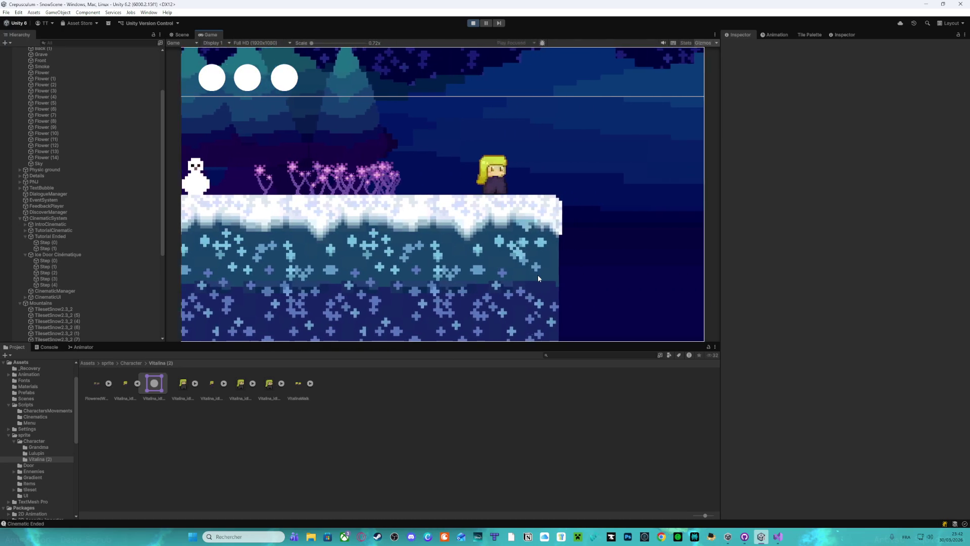
key("space")
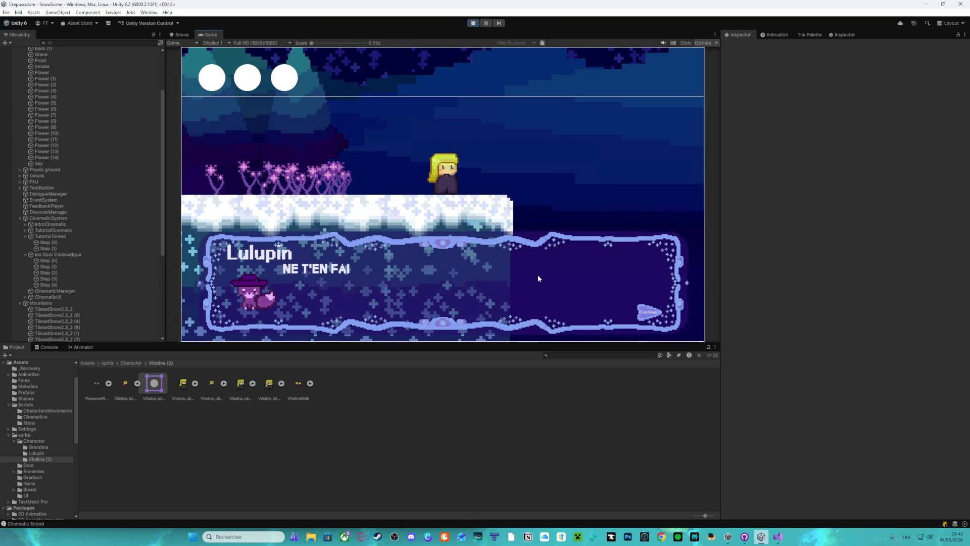
key("space")
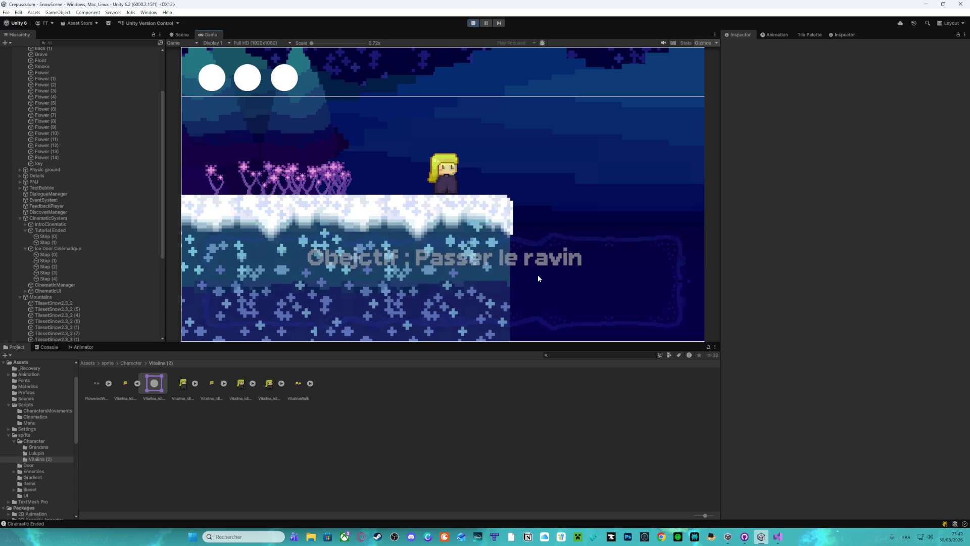
Jump, double-jump and dash across the ravine, then advance Lulupin's follow-me dialogue
key("Right")
key("space")
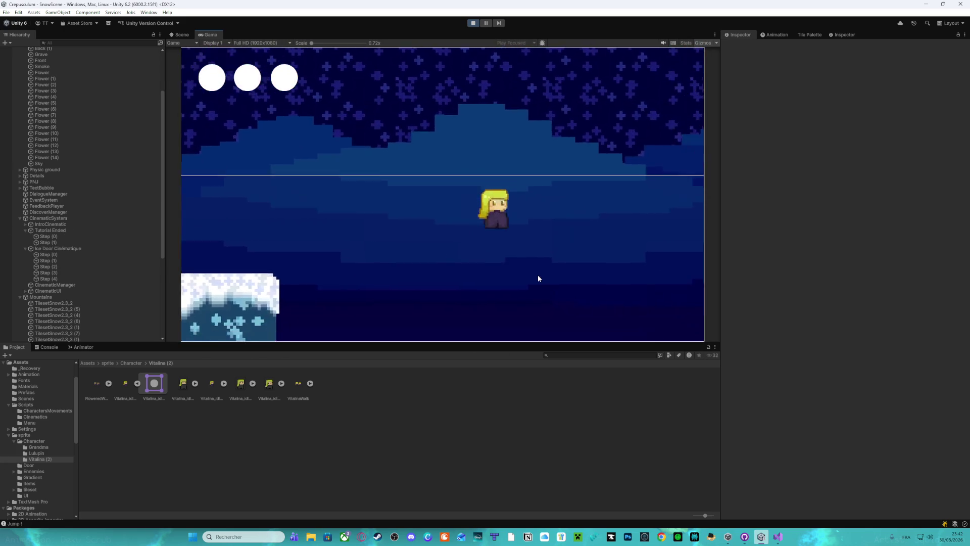
key("space")
key("shift")
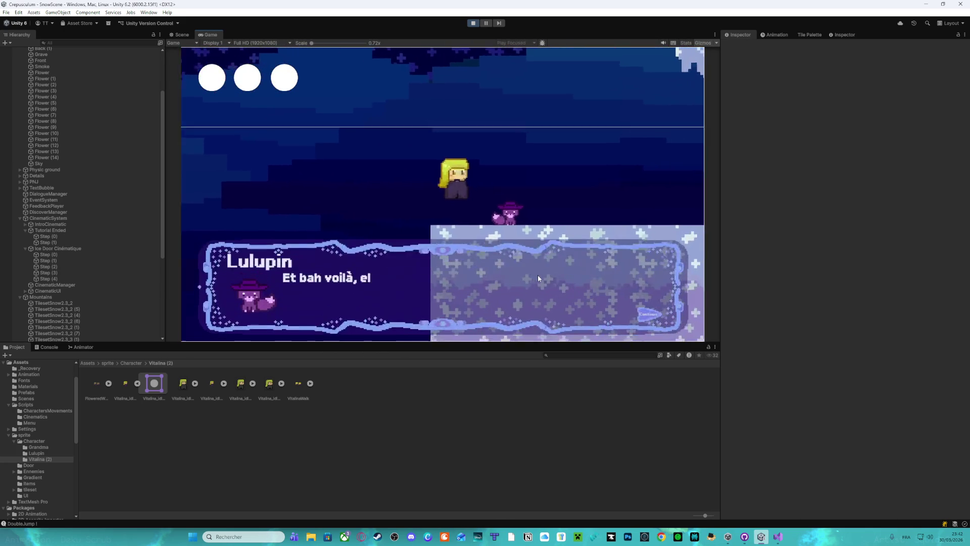
key("space")
key("space")
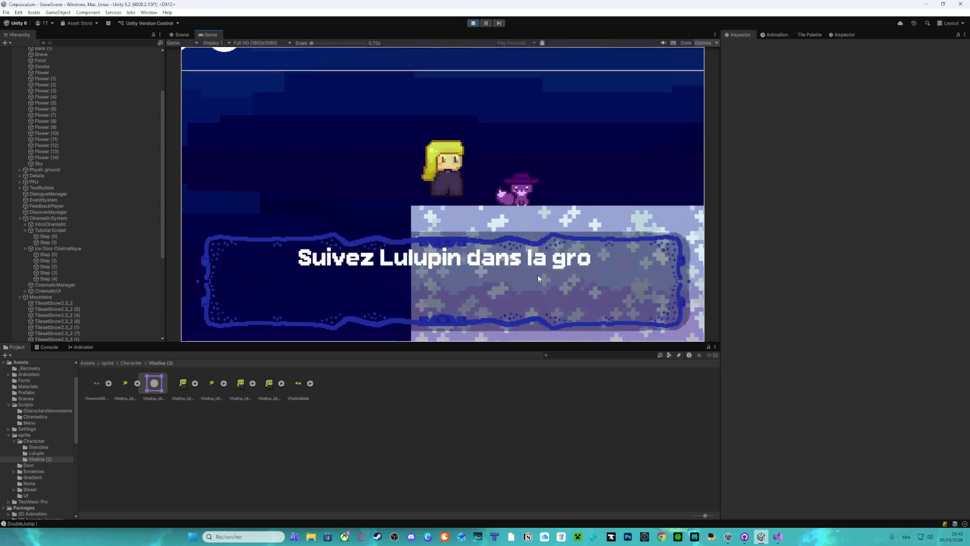
Walk right through the ice cave past the ice columns toward the ice door
key("Right")
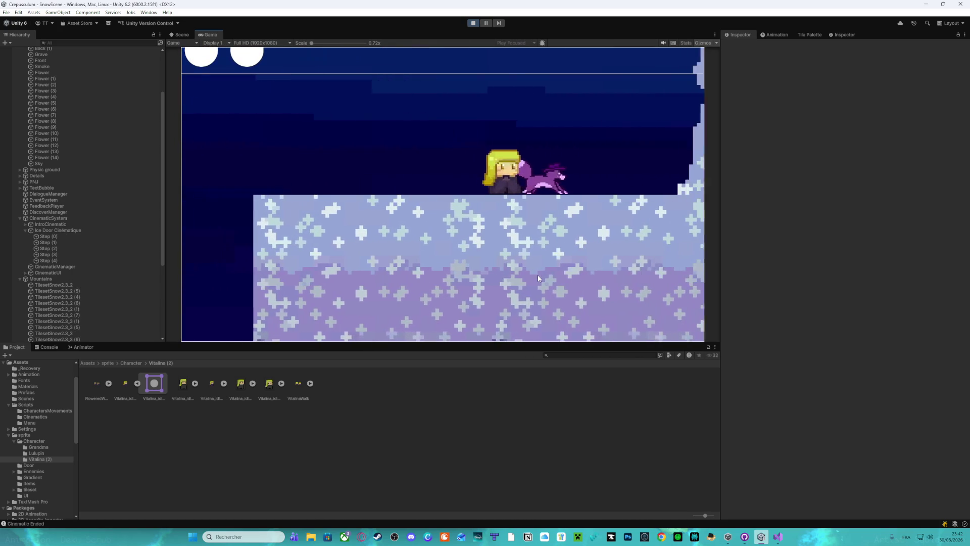
key("Right")
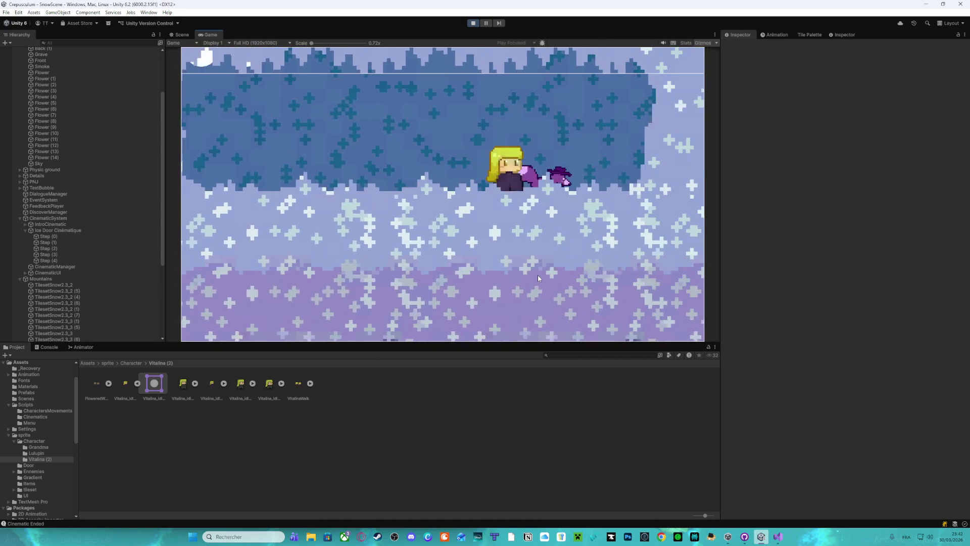
key("Right")
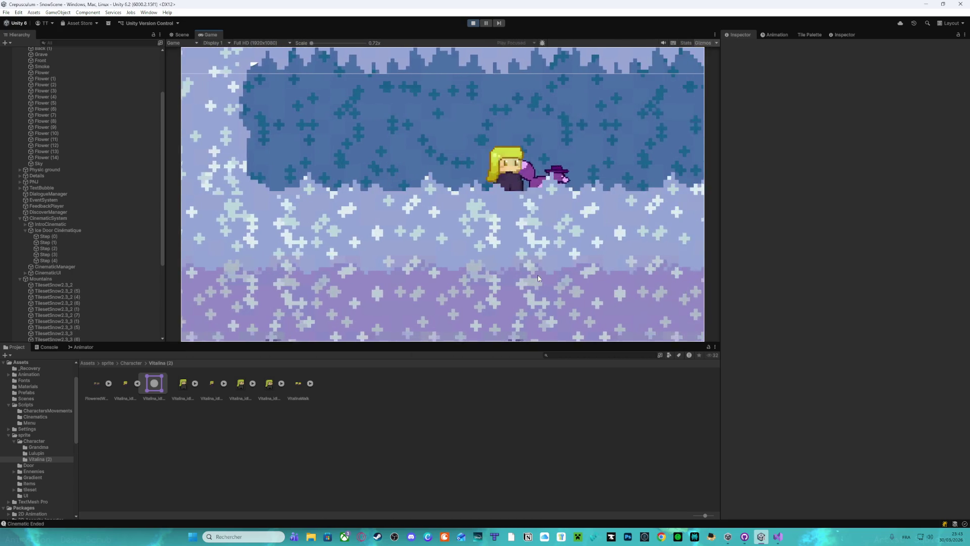
key("Right")
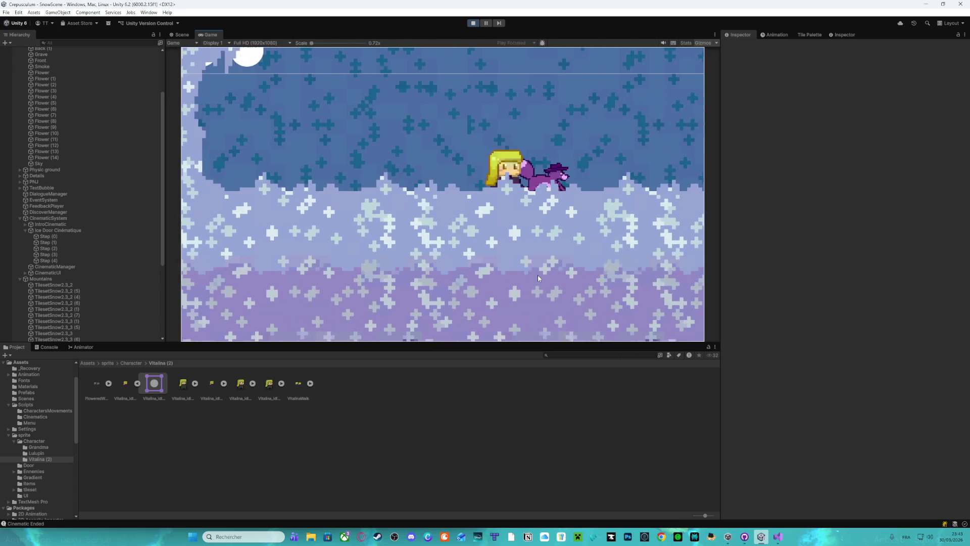
key("Right")
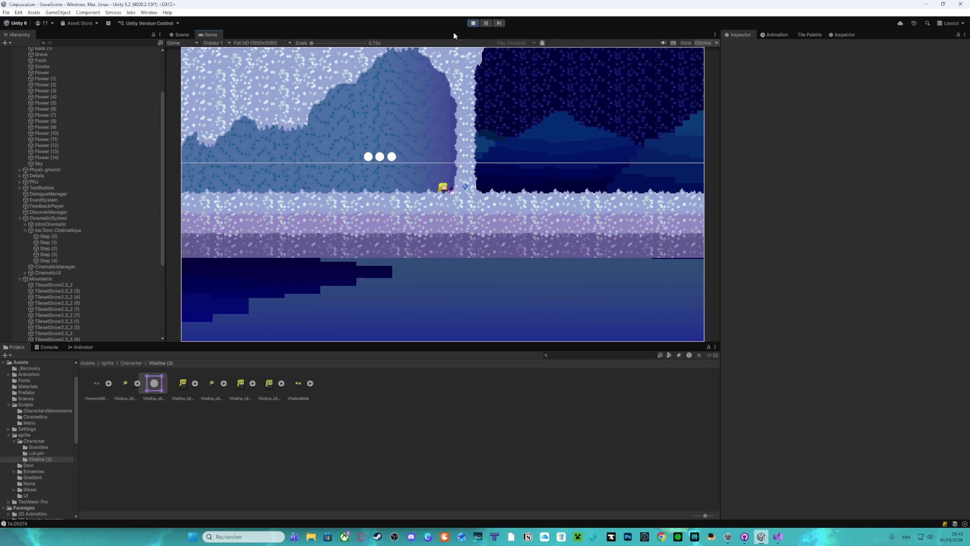
Stop the game and start Play mode again for a retest
left_click(473, 22)
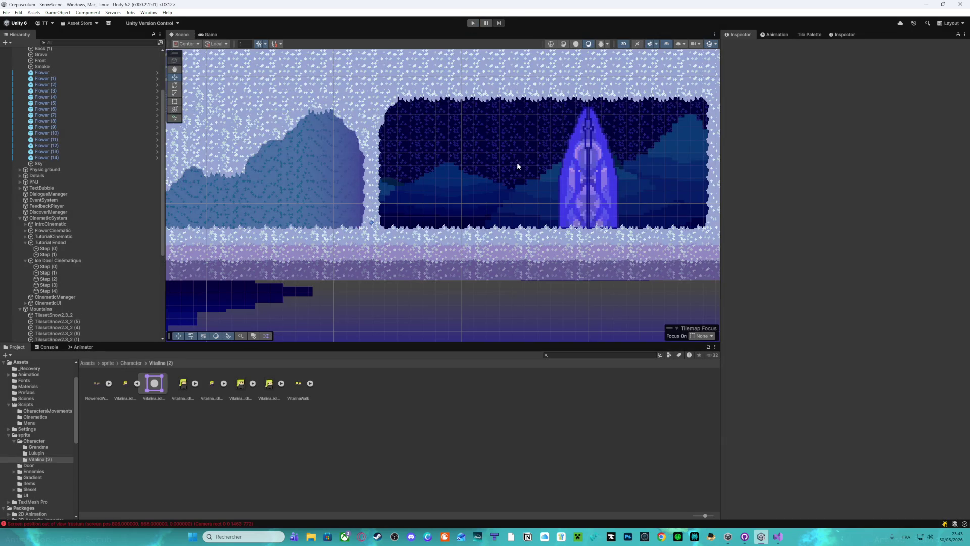
scroll(516, 166, "up", 3)
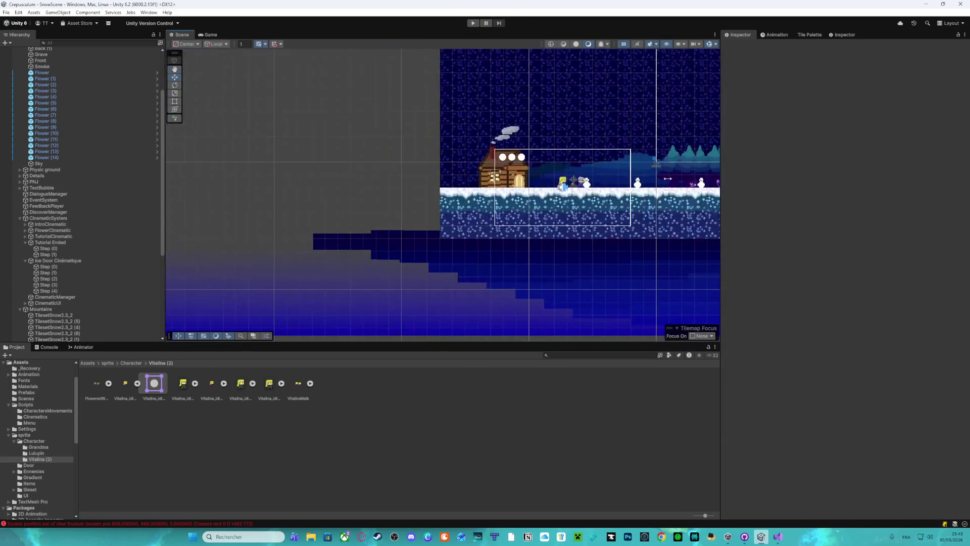
scroll(392, 201, "up", 3)
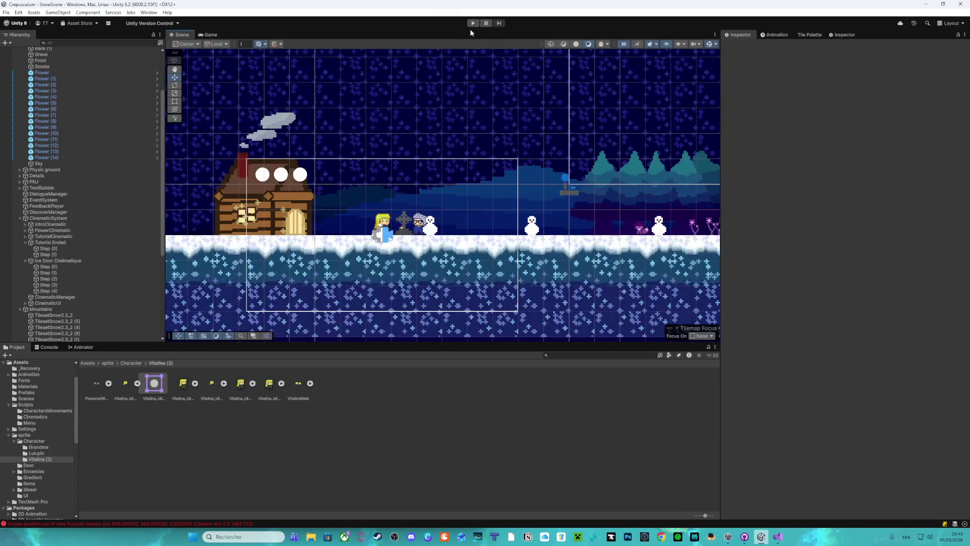
left_click(473, 24)
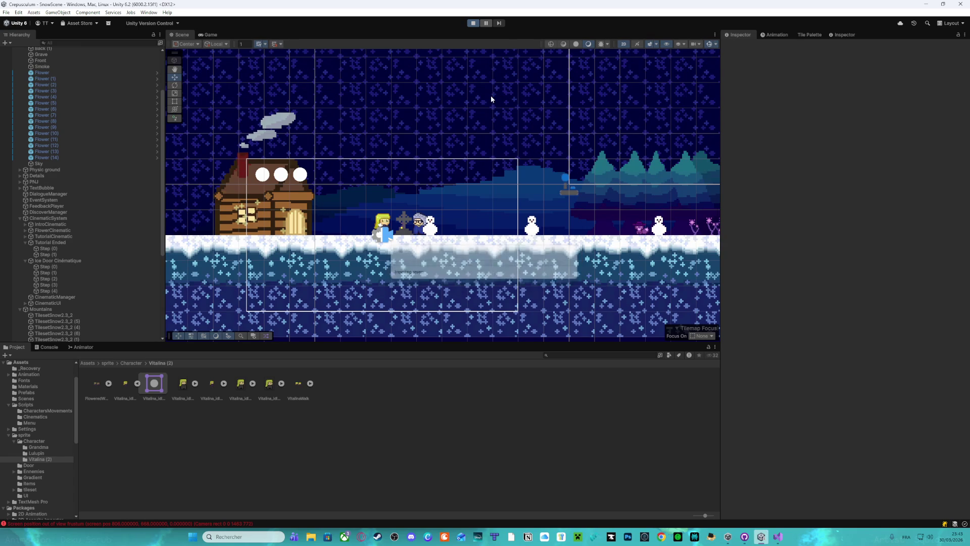
Jump and dash right from the cabin and dismiss the Flowers dialogue
key("Right")
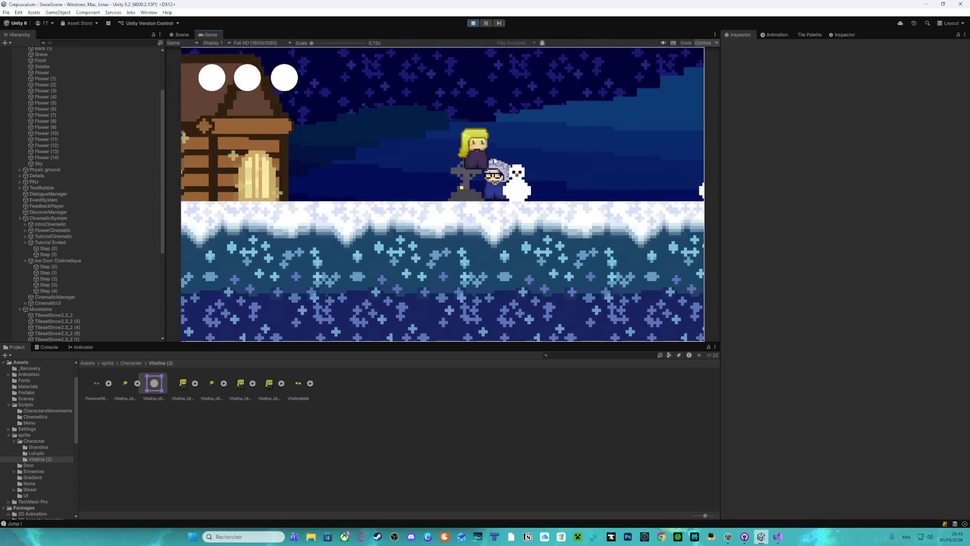
key("space")
key("space")
key("shift")
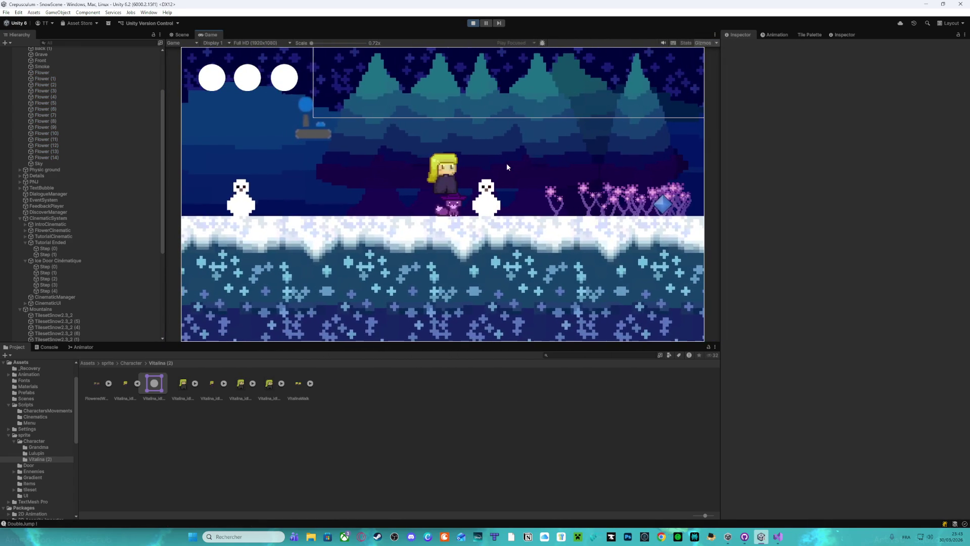
key("Left")
key("Right")
key("space")
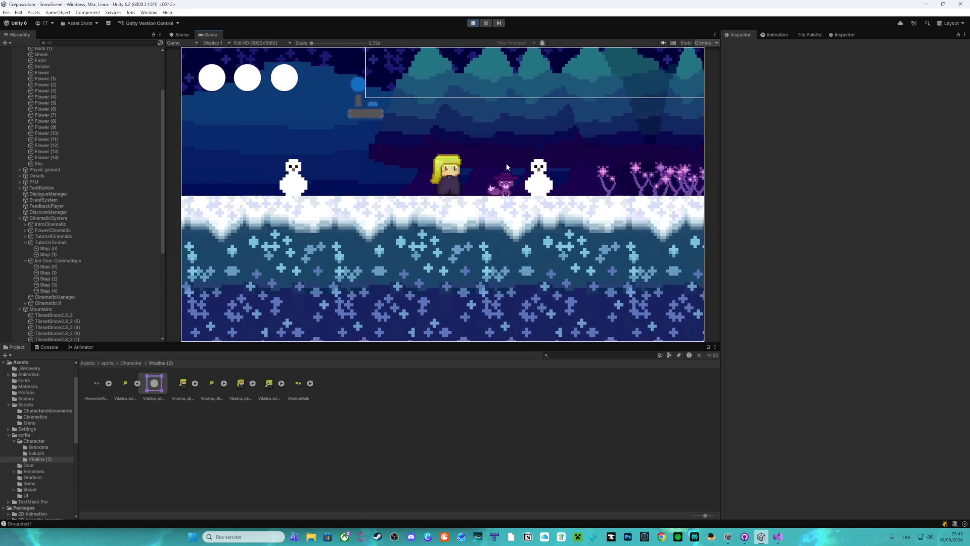
key("space")
key("shift")
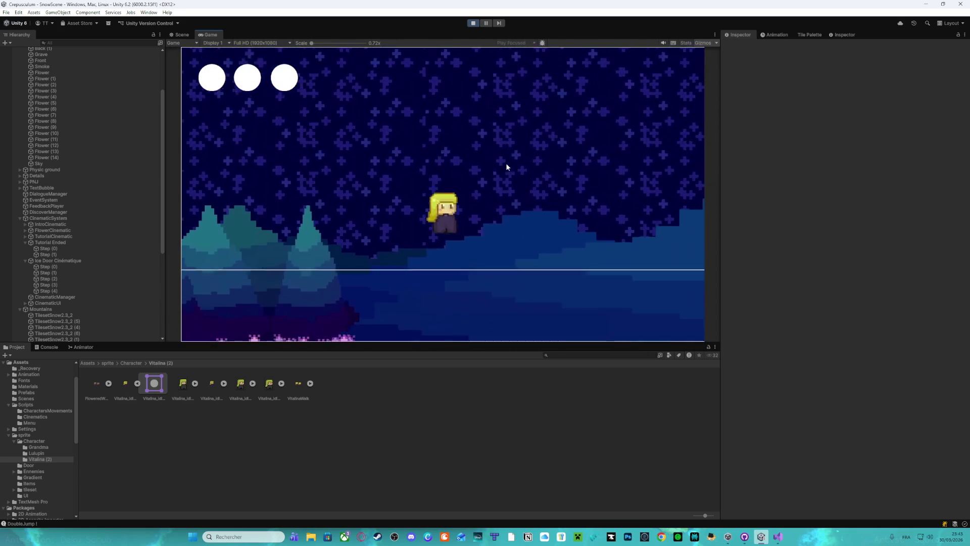
key("space")
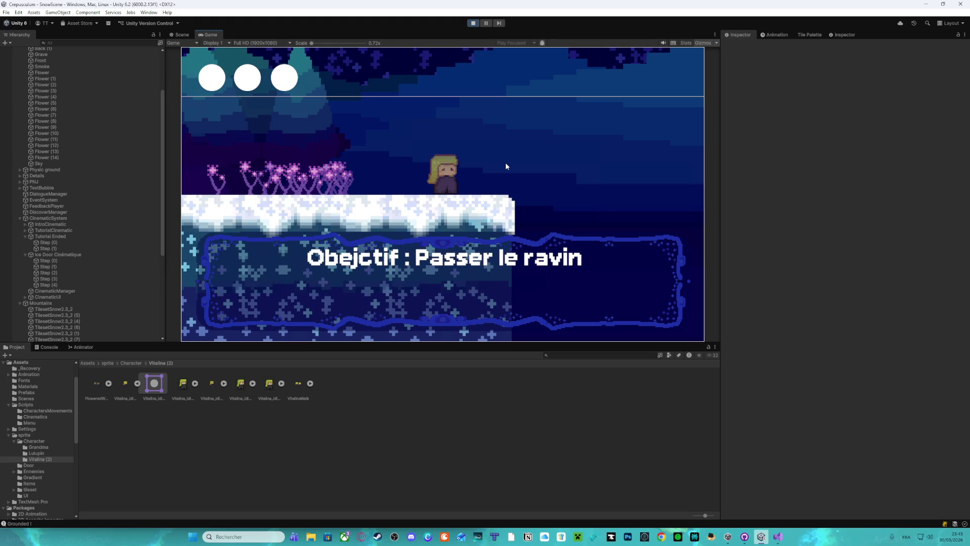
Cross the ravine, get the follow-Lulupin objective, and dash into the cave to the ice pillar
key("Right")
key("space")
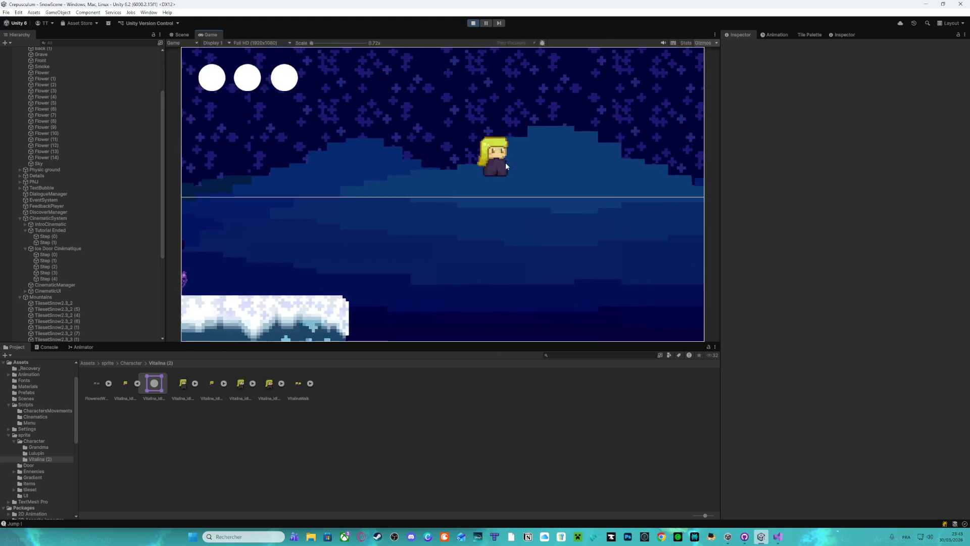
key("Right")
key("space")
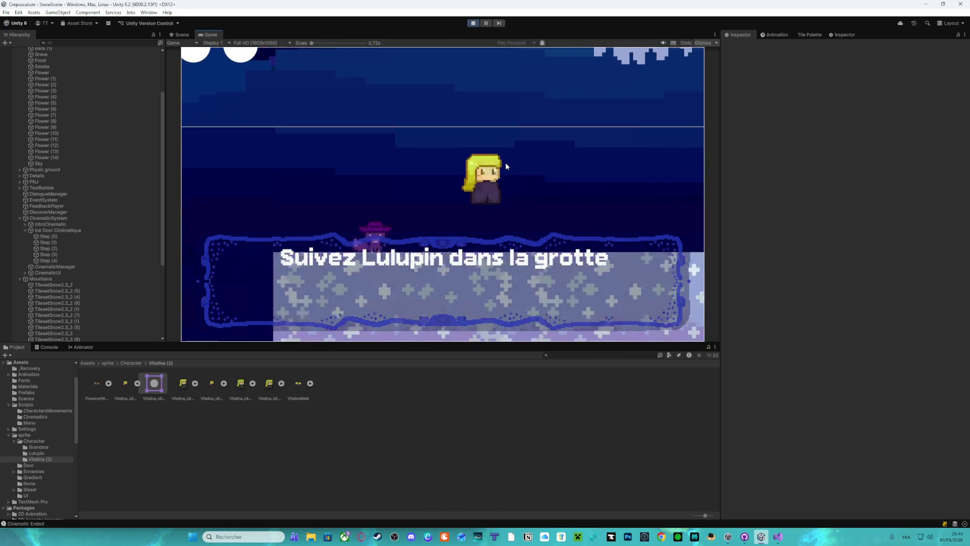
key("space")
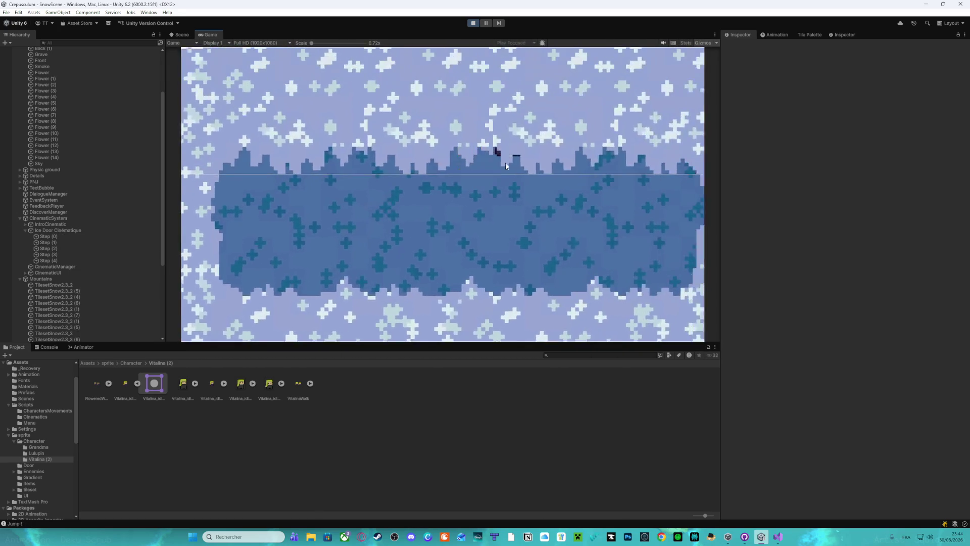
key("Right")
key("space")
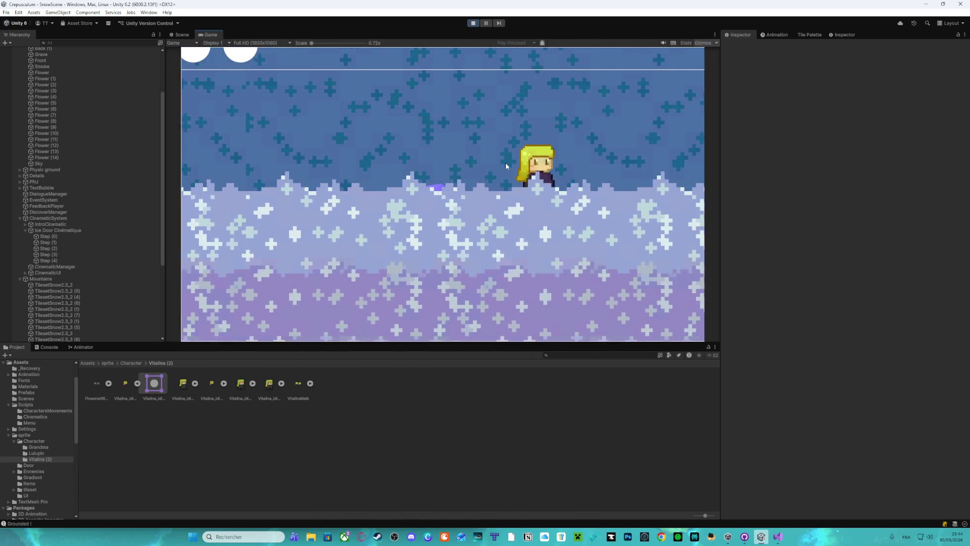
key("Right")
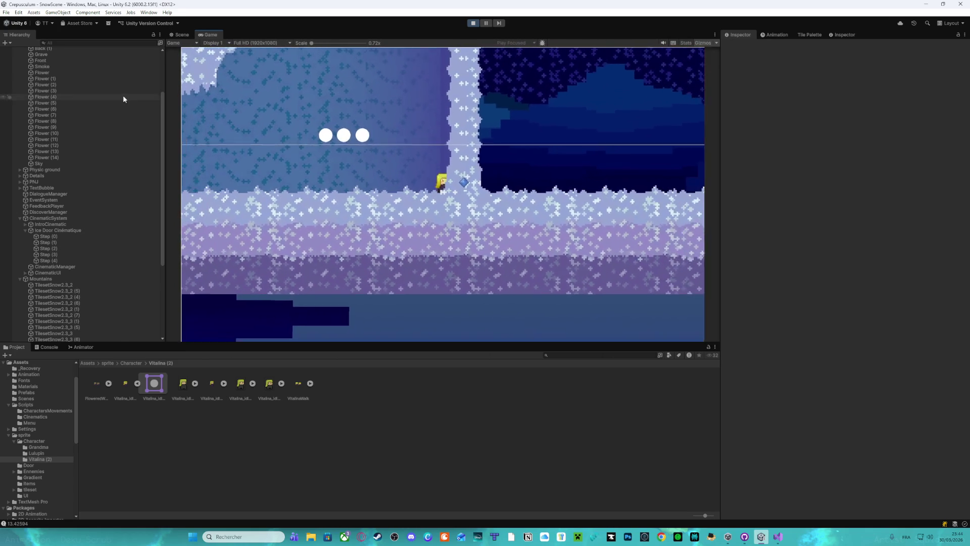
Select Player and copy its Transform Position Y (-1.989066) and X (72.09406)
scroll(121, 103, "up", 3)
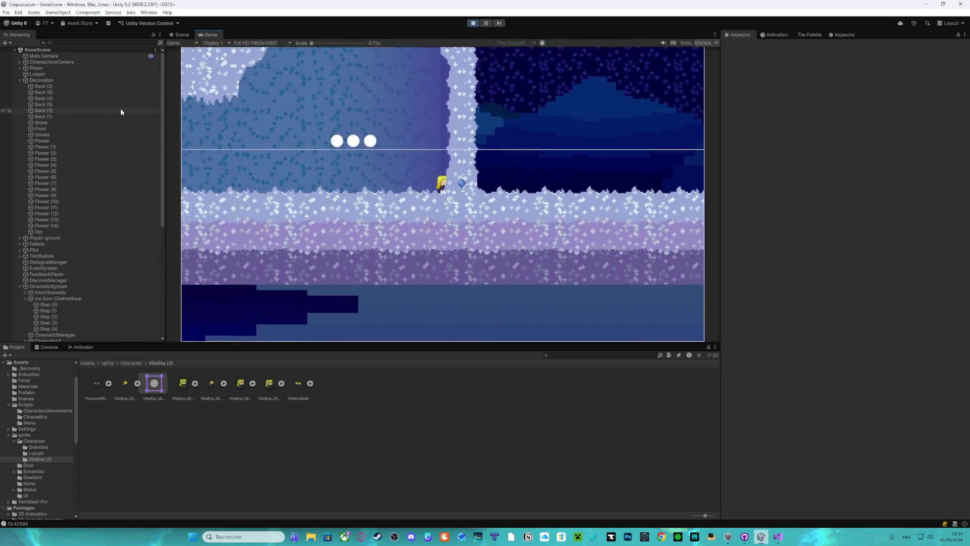
left_click(56, 66)
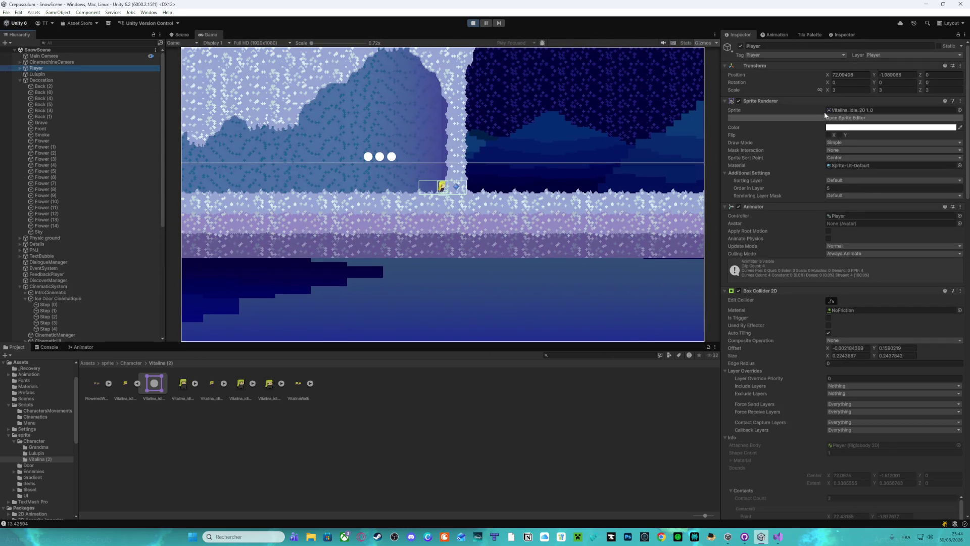
left_click(909, 72)
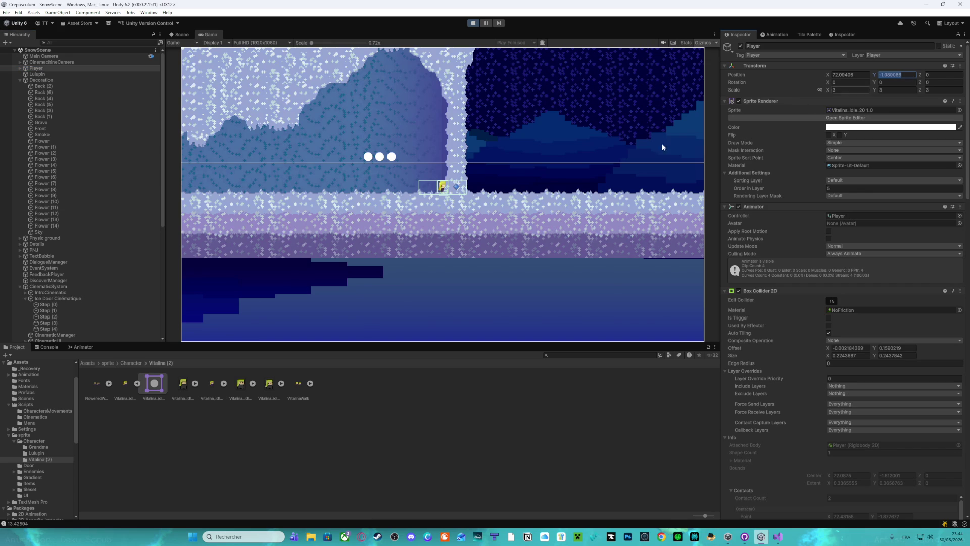
left_click(902, 75)
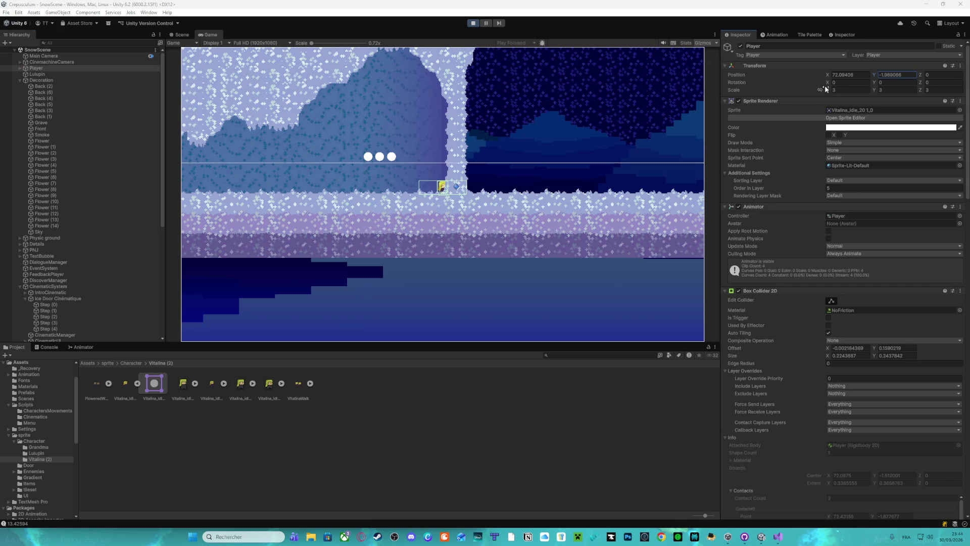
left_click(862, 75)
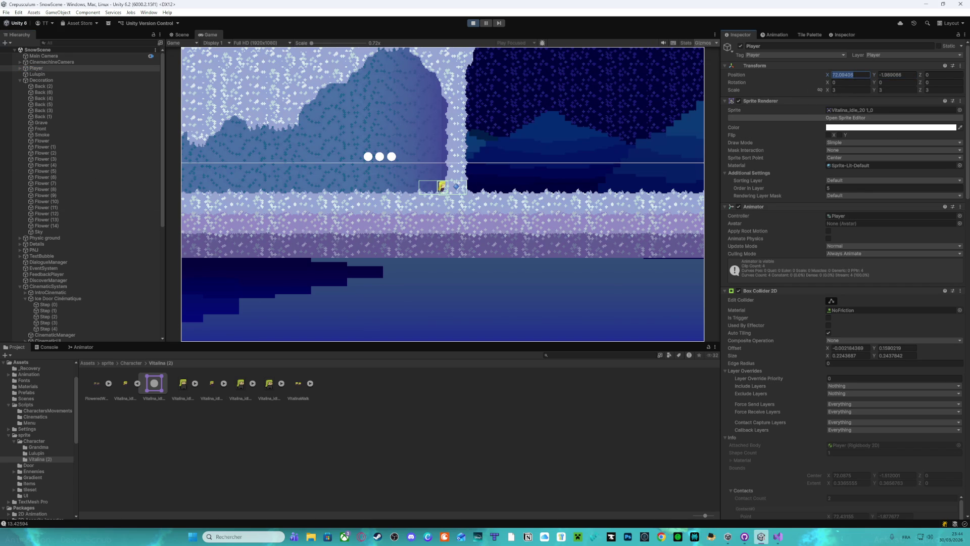
left_click(854, 75)
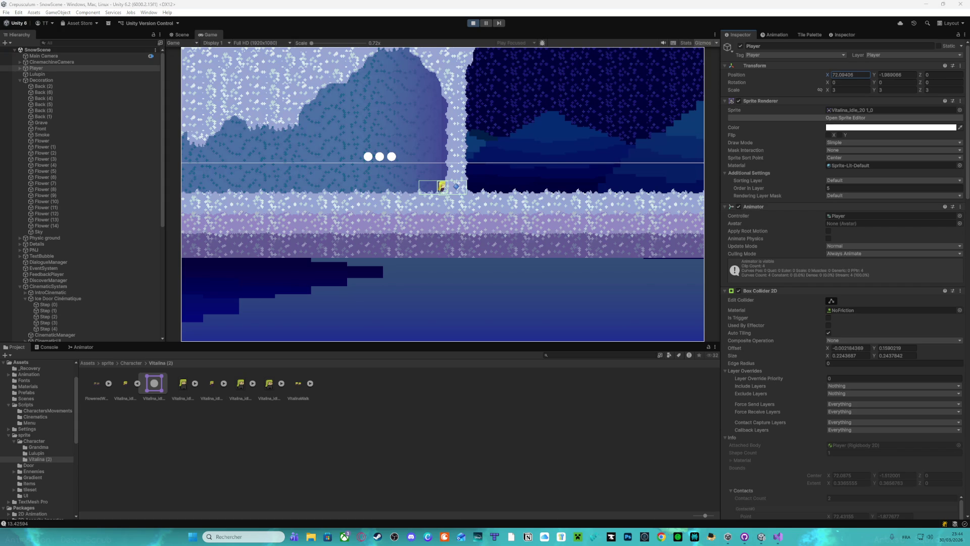
left_click(479, 204)
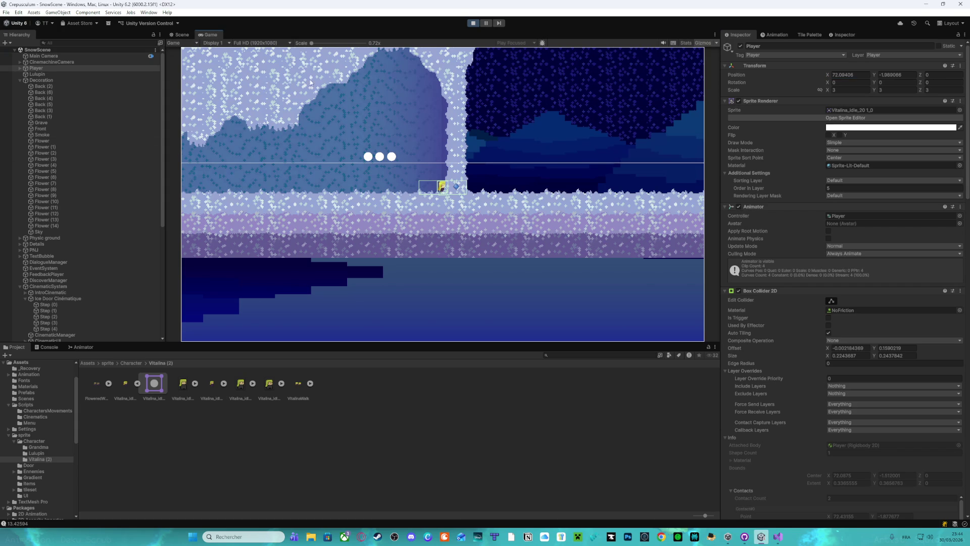
Return to the Scene view and stop Play mode
left_click(178, 35)
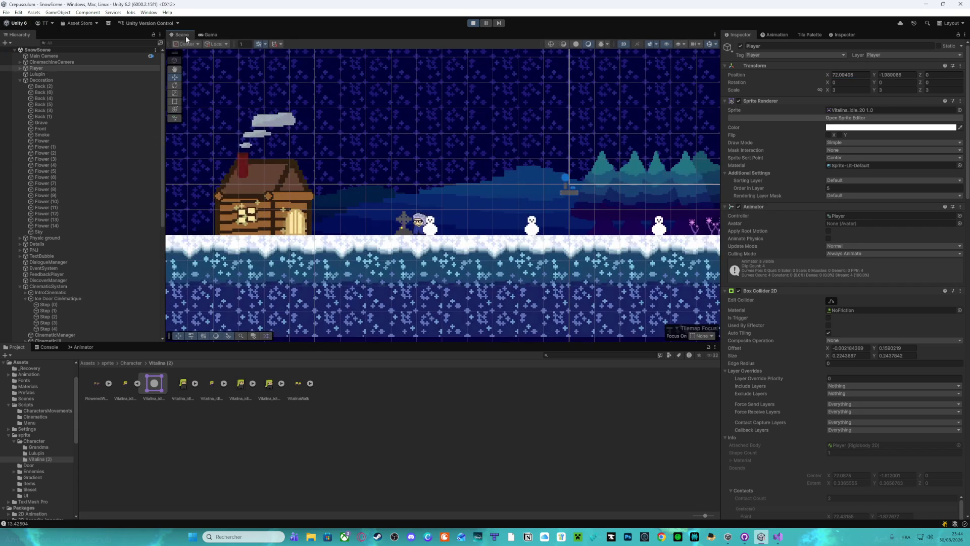
left_click(211, 35)
left_click(474, 23)
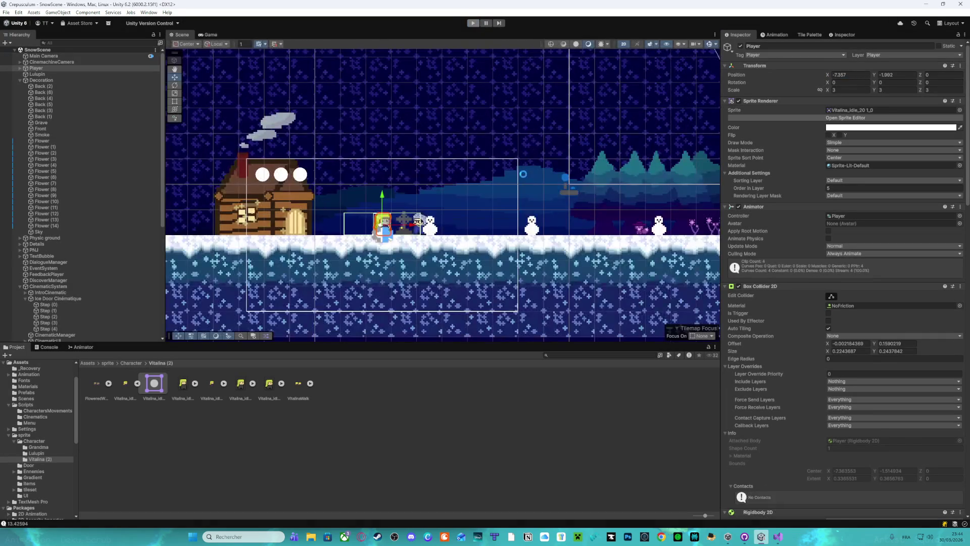
Give Step (0)'s CE_Movement start X 72.09406, start Y -1.989066 and end Y -1.989066
scroll(506, 223, "down", 5)
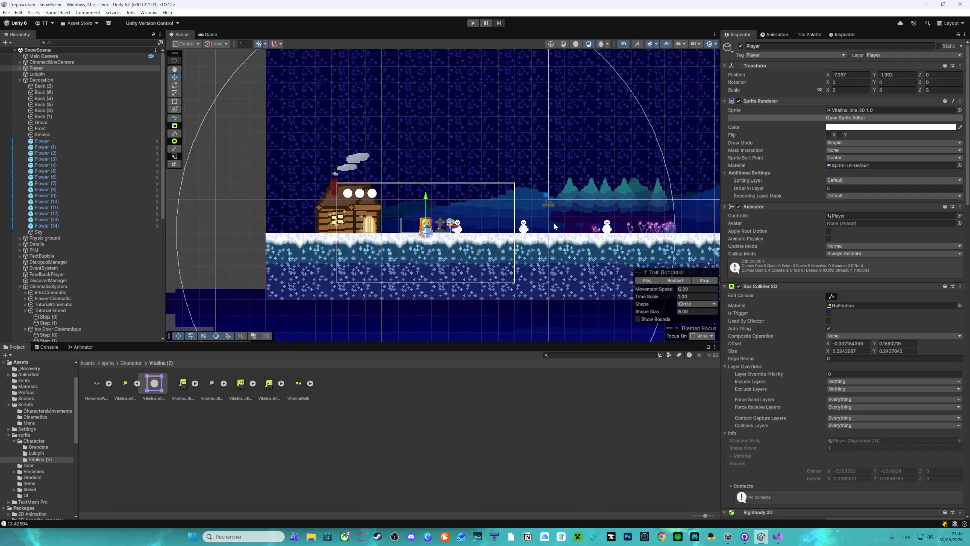
scroll(150, 225, "down", 5)
scroll(150, 225, "down", 2)
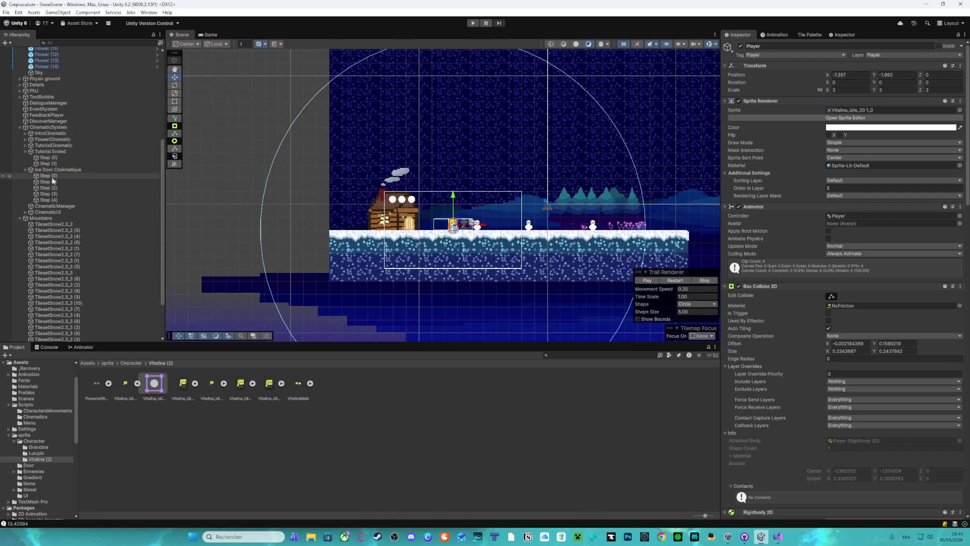
left_click(152, 176)
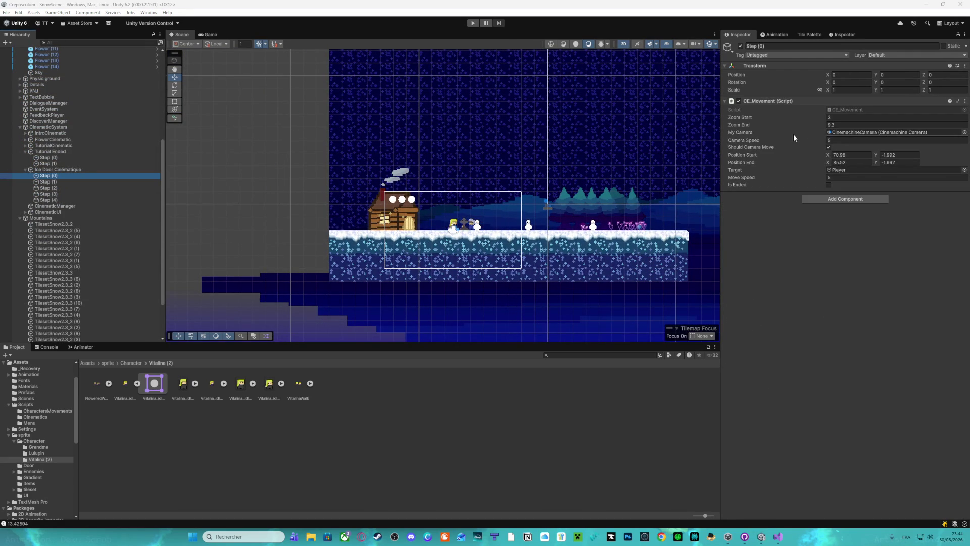
left_click(846, 154)
type("72.09406")
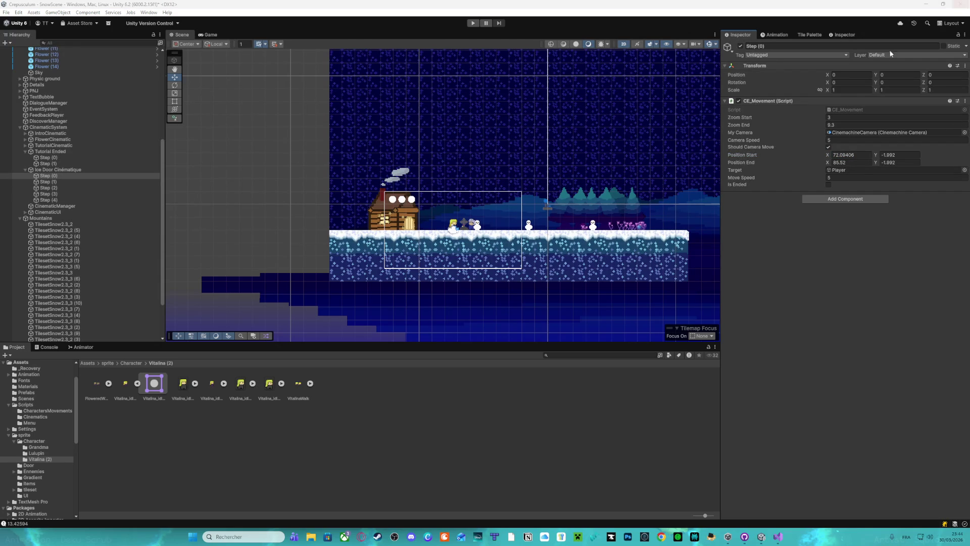
left_click(897, 155)
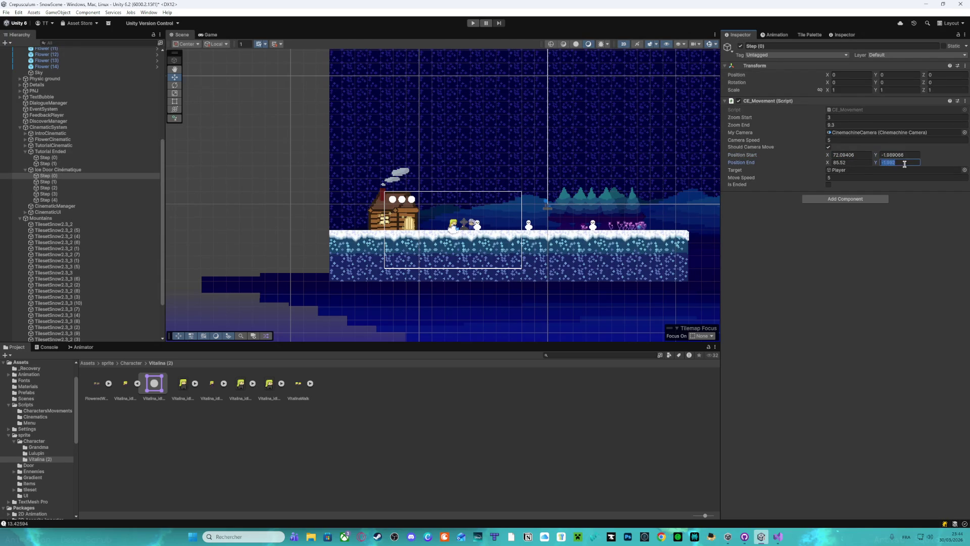
scroll(481, 210, "down", 3)
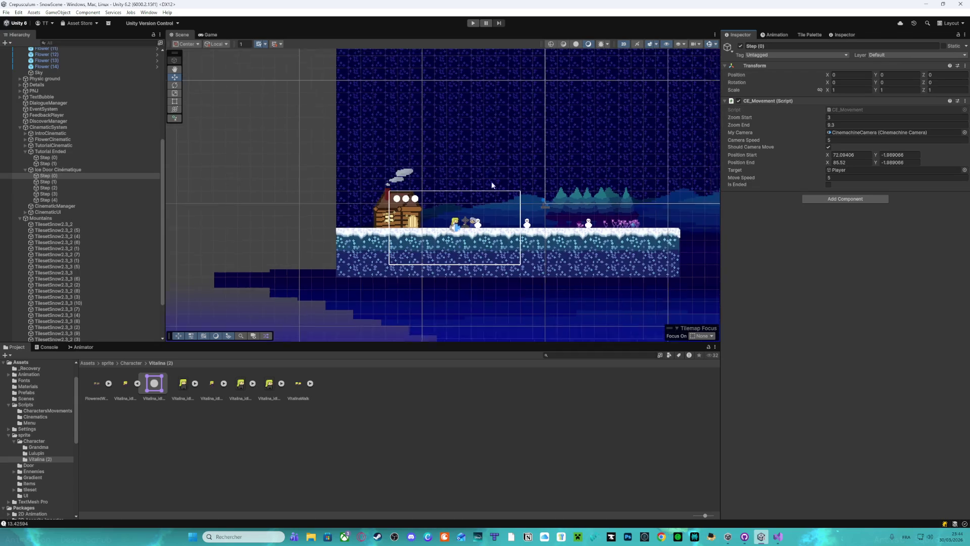
Drag the Player up to Y 1.02, then select LifeManager under CinemachineCamera
left_click(466, 213)
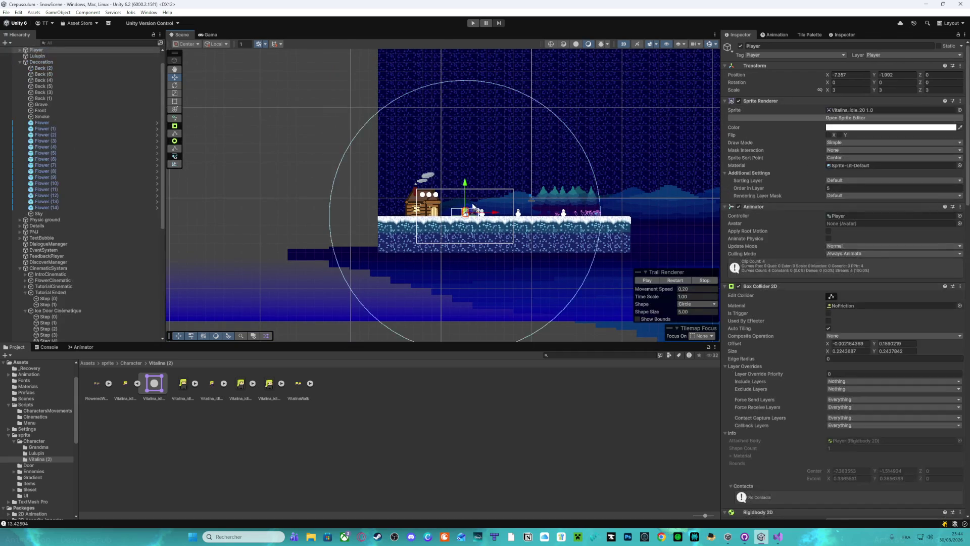
mouse_move(466, 197)
left_mouse_down()
mouse_move(466, 127)
mouse_move(219, 137)
mouse_move(229, 156)
mouse_move(677, 160)
mouse_move(442, 174)
mouse_move(608, 177)
mouse_move(585, 182)
mouse_move(584, 199)
left_mouse_up()
scroll(73, 123, "up", 1)
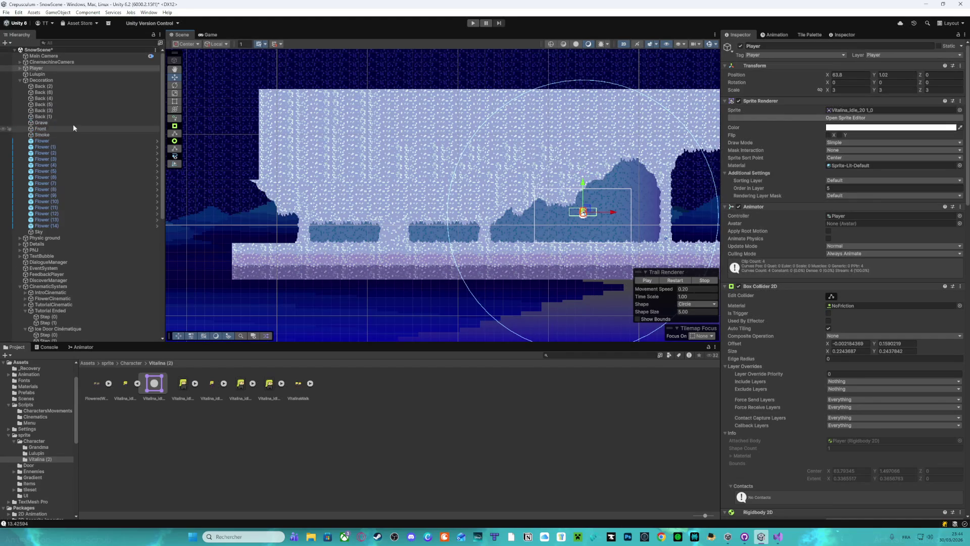
left_click(20, 62)
left_click(44, 68)
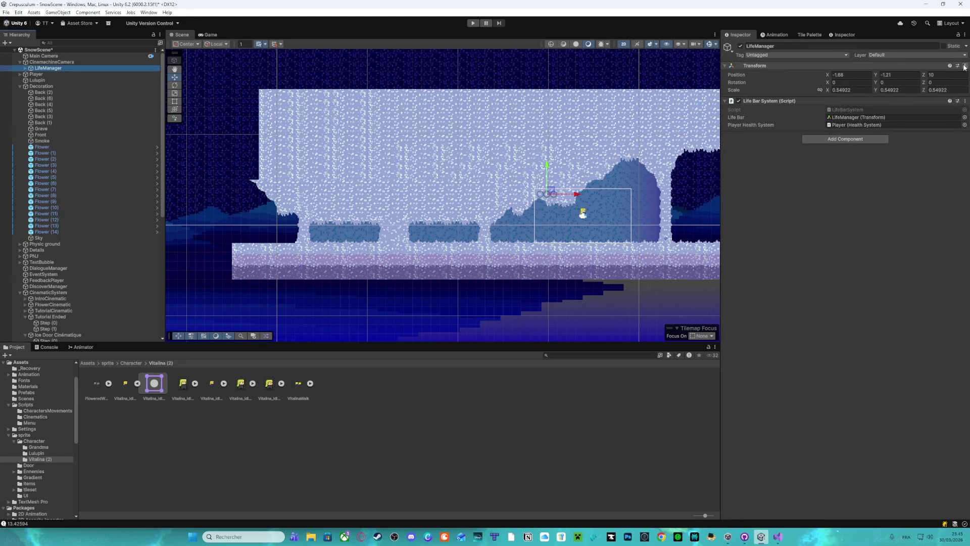
Inspect the Life1 (1) icon under LifeManager, keeping its Sprite Renderer sorting layer at Default
left_click(726, 65)
left_click(726, 66)
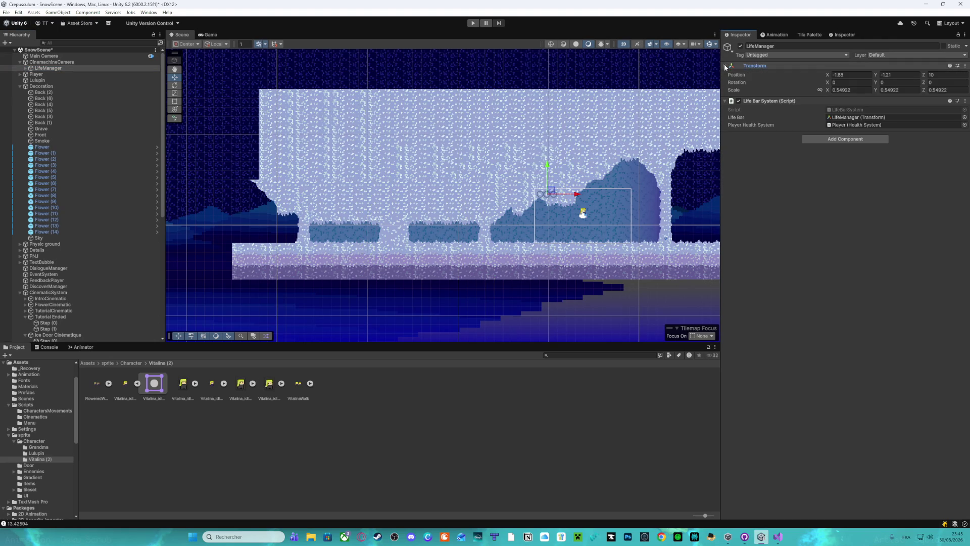
left_click(25, 69)
left_click(45, 74)
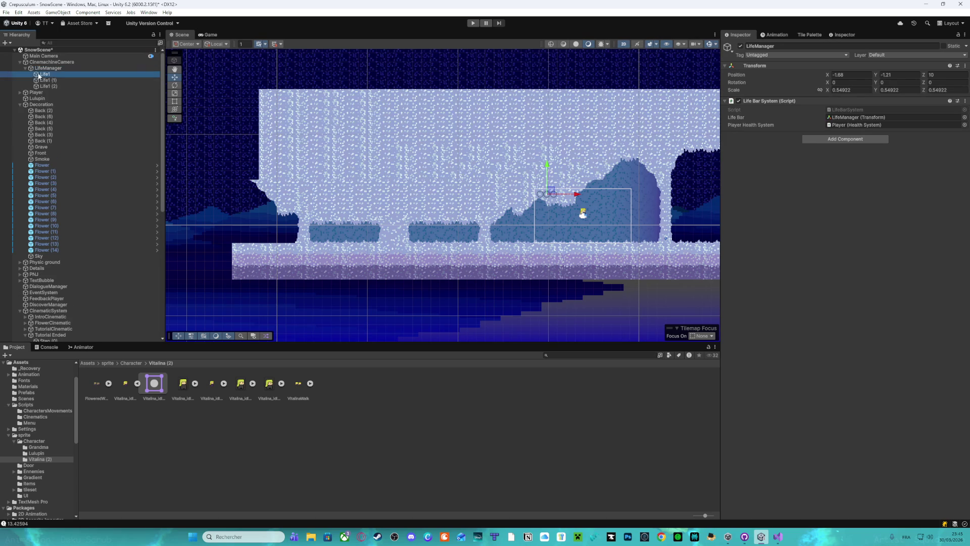
left_click(43, 80)
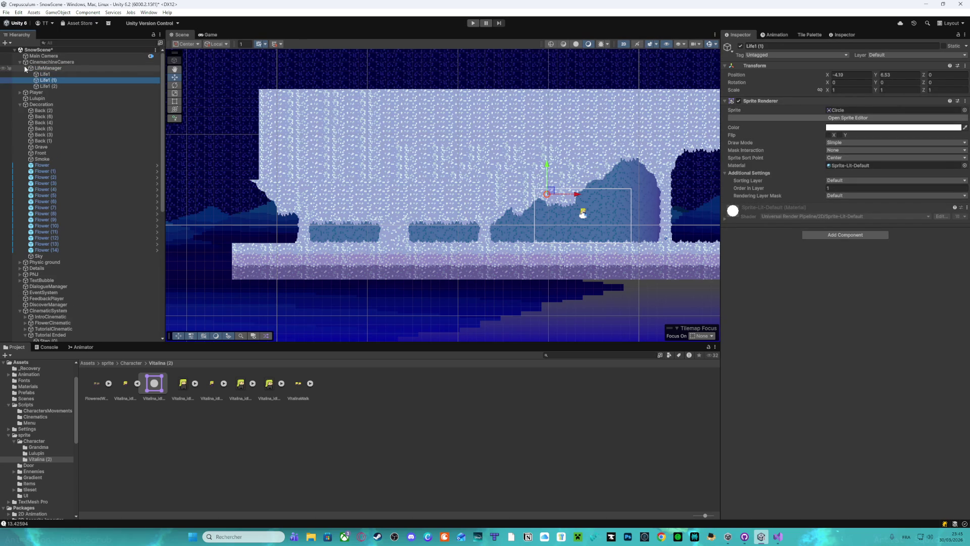
left_click(25, 68)
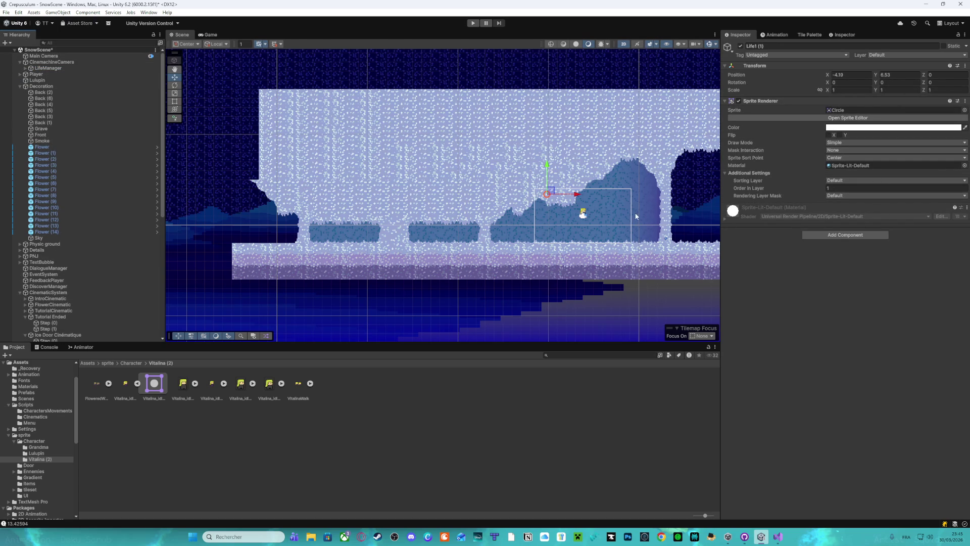
left_click(881, 181)
left_click(886, 271)
key("ctrl+p")
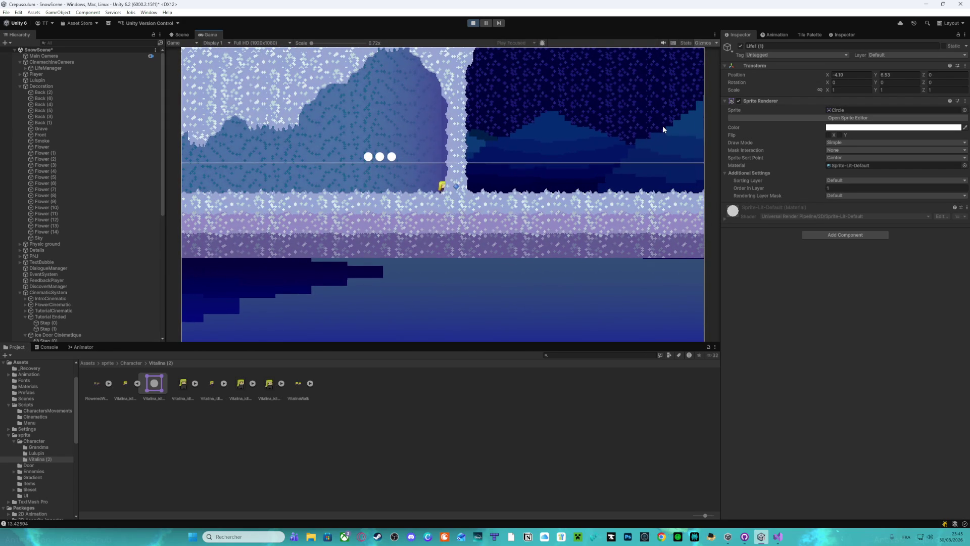
left_click(471, 22)
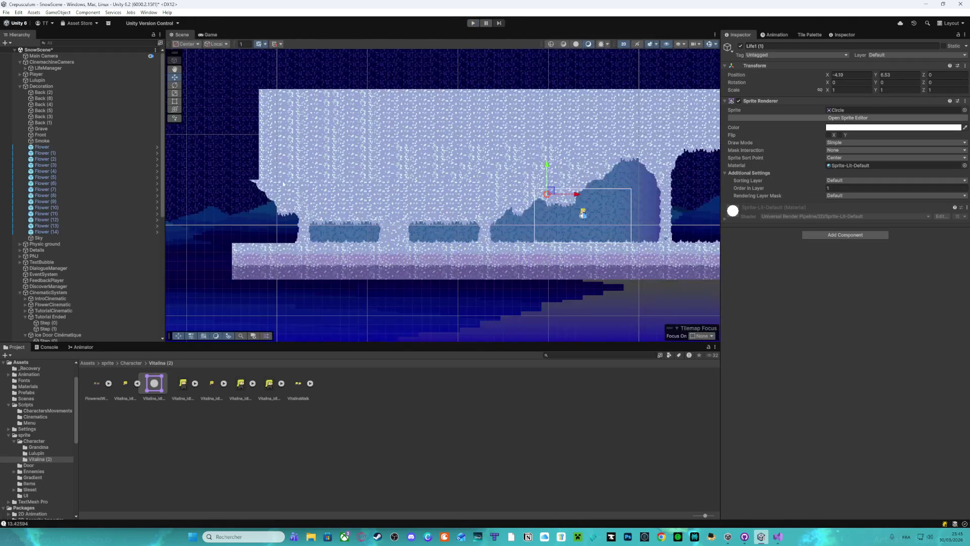
Select Step (0) of Ice Door Cinématique and frame the ice door in the Scene view
scroll(449, 169, "up", 3)
scroll(449, 168, "right", 5)
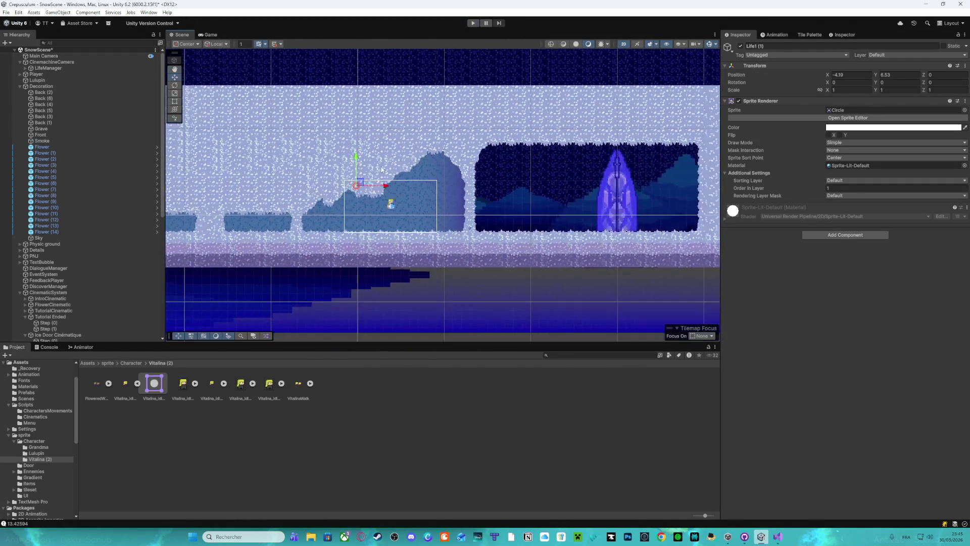
scroll(457, 229, "up", 3)
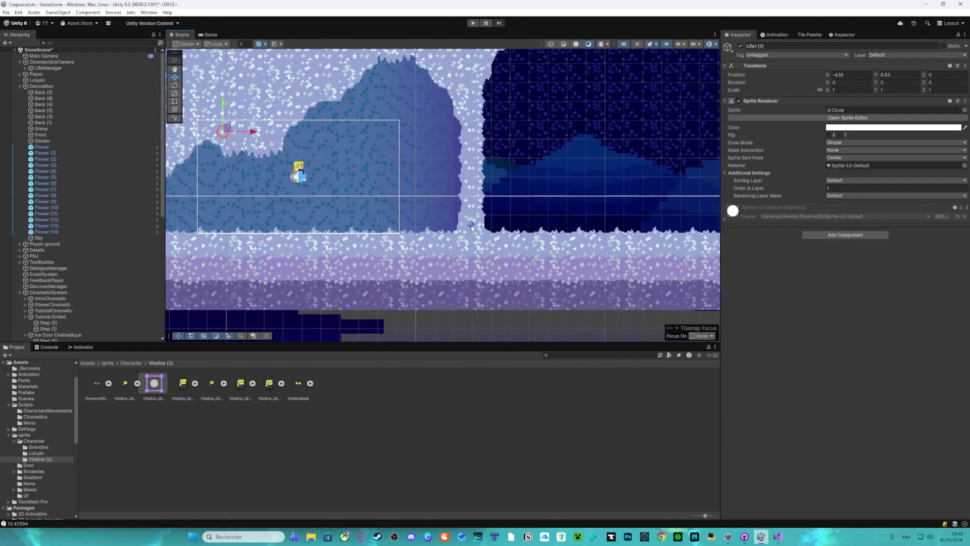
left_click(471, 222)
left_click(41, 268)
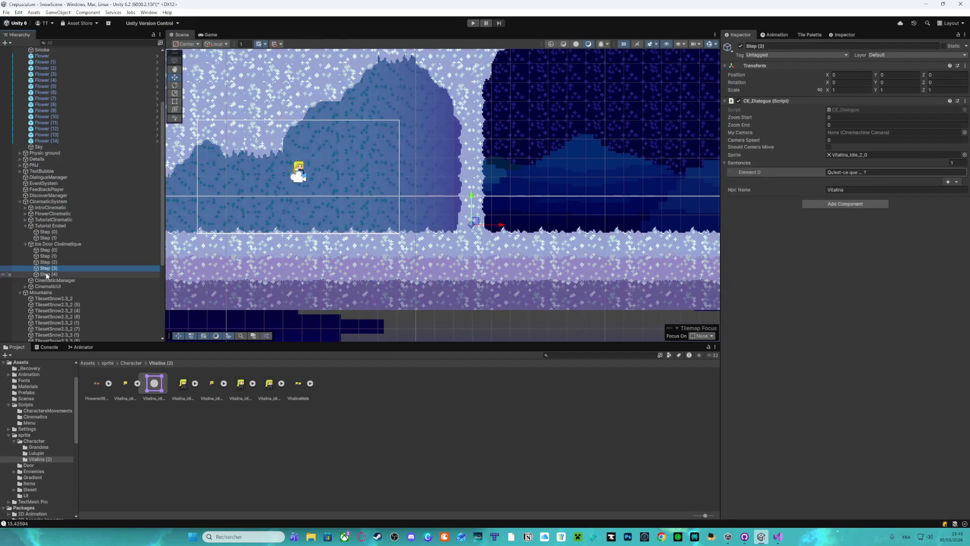
left_click(56, 250)
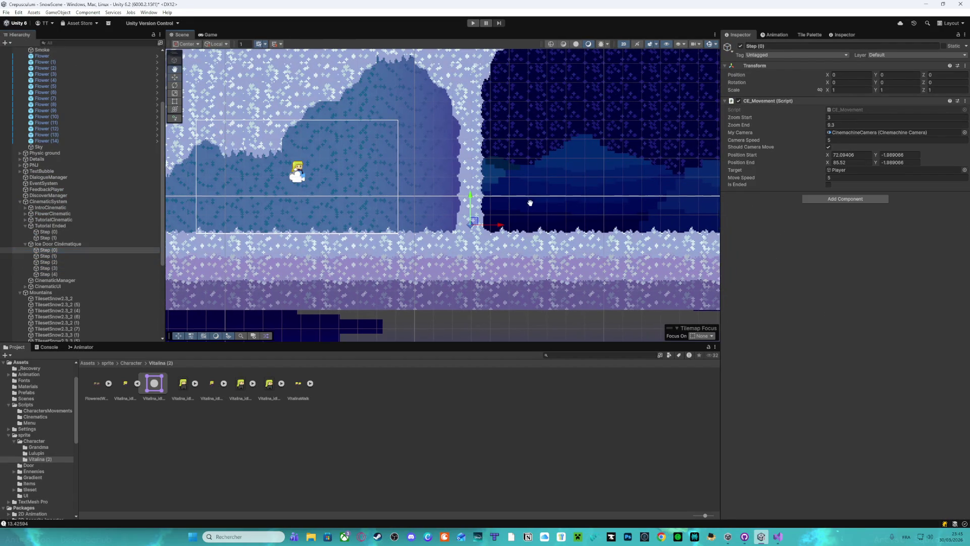
scroll(468, 212, "down", 2)
scroll(467, 213, "right", 3)
scroll(468, 212, "left", 1)
scroll(469, 211, "down", 1)
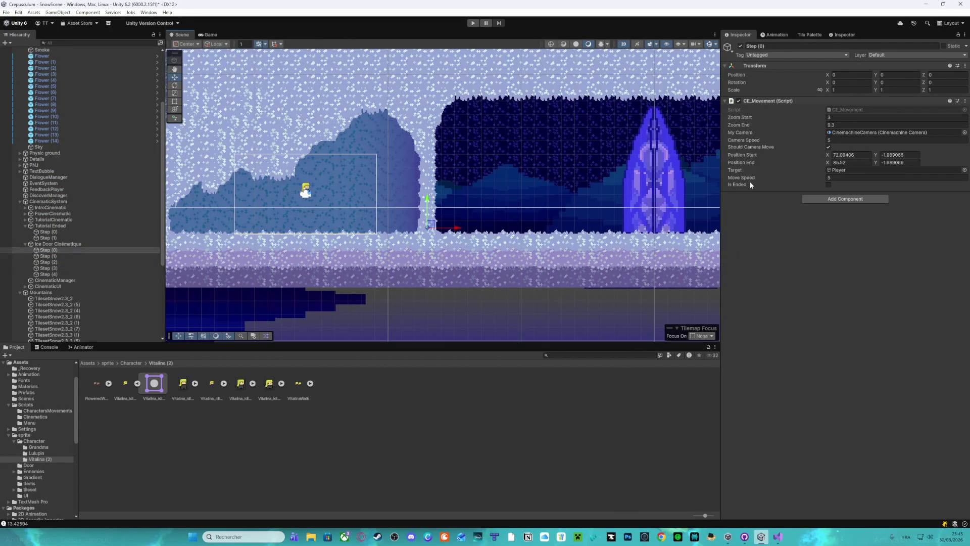
scroll(84, 144, "up", 5)
mouse_move(46, 75)
left_mouse_down()
mouse_move(357, 133)
mouse_move(855, 170)
left_mouse_up()
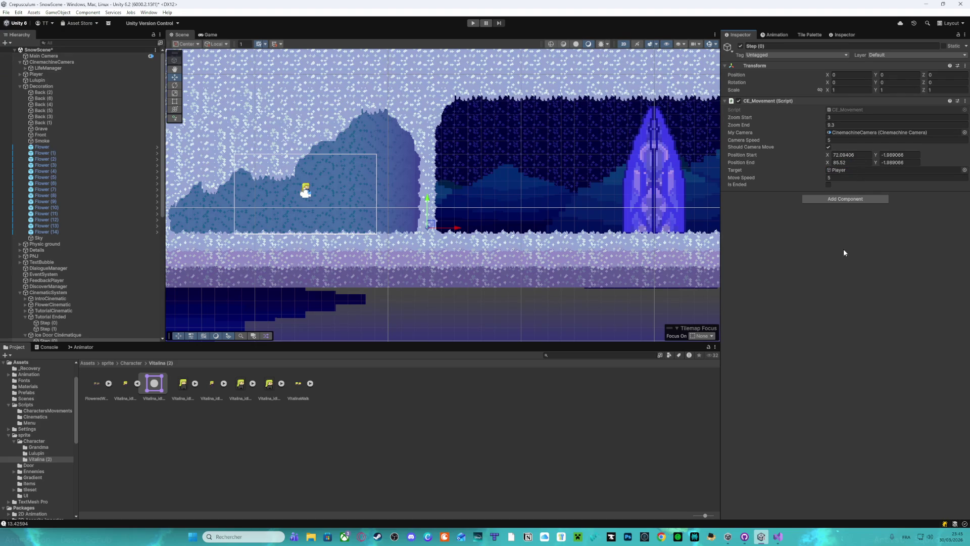
Play the game and advance Vitalina's and Lulupin's dialogue until 'Cinematic Ended' is logged
left_click(474, 23)
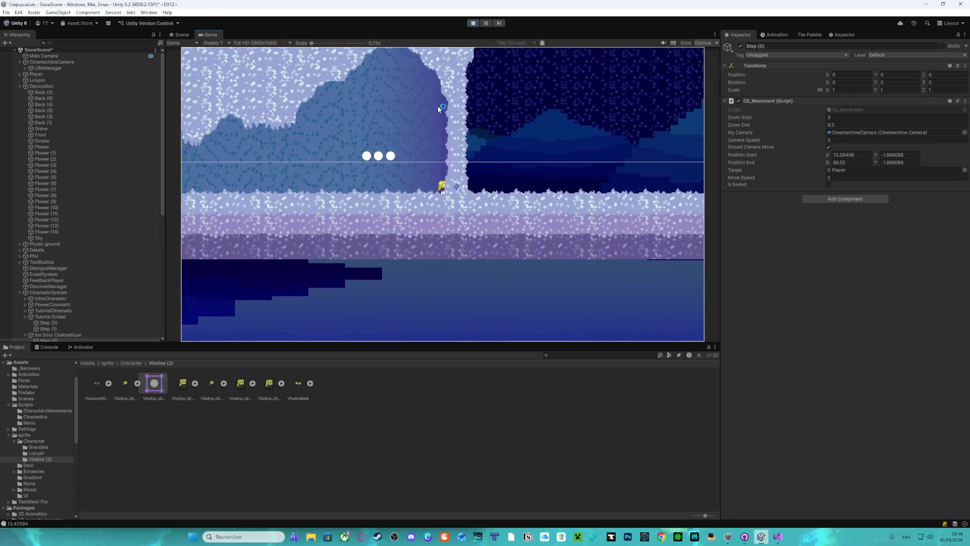
left_click(828, 185)
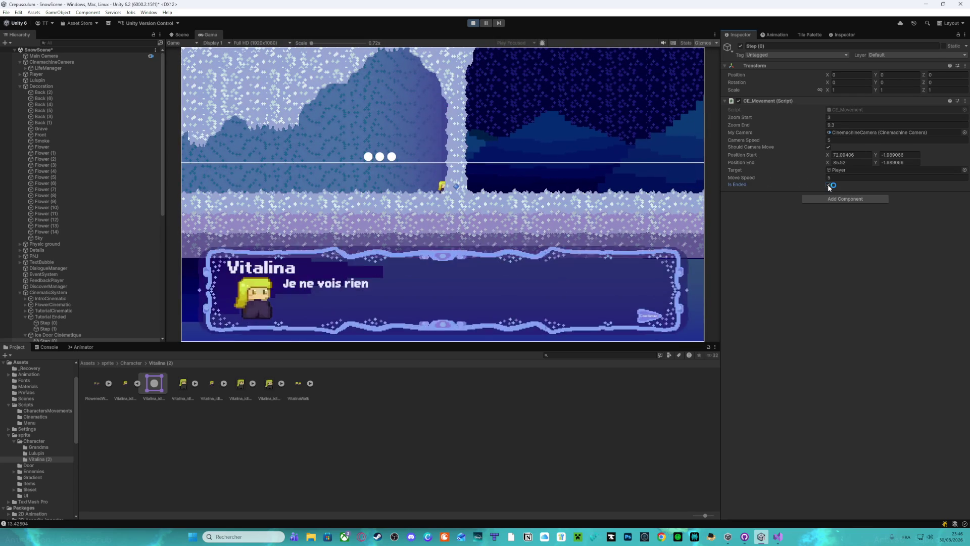
left_click(568, 206)
left_click(567, 202)
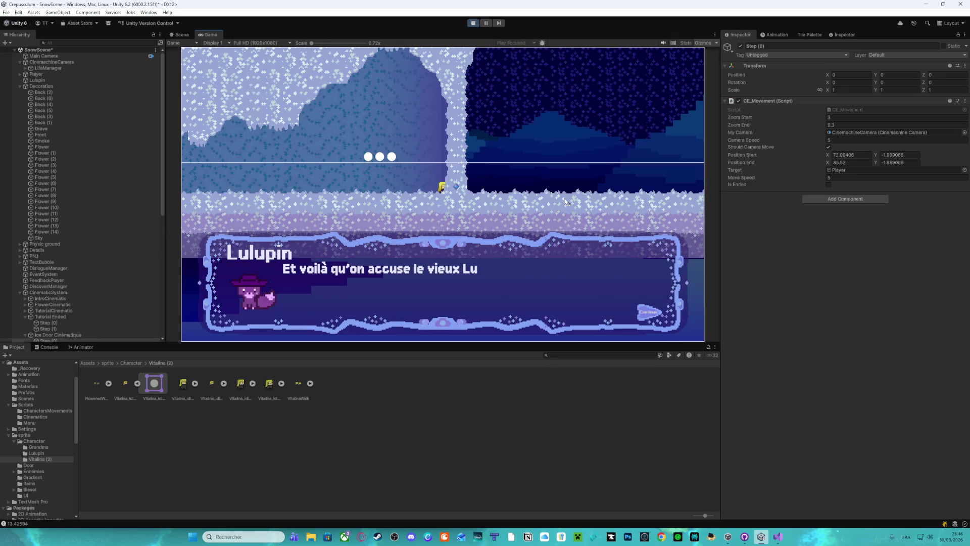
left_click(566, 202)
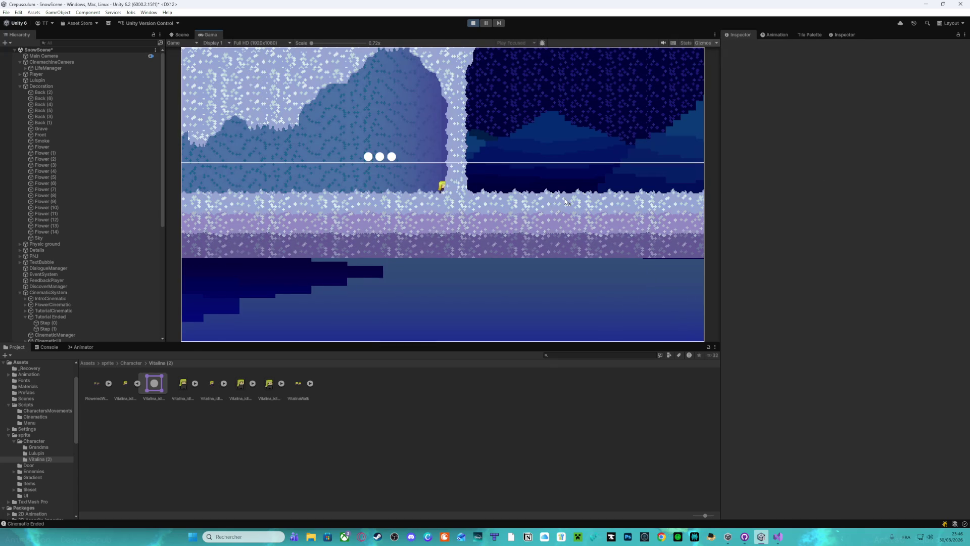
Walk right, jump, double jump past the snow wall and dash left, then stop Play mode
key("Right")
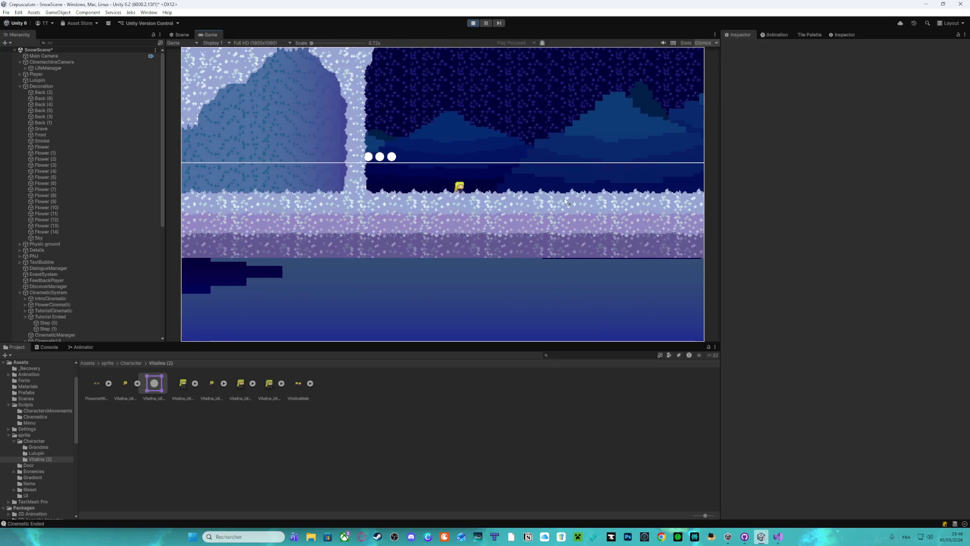
key("Right")
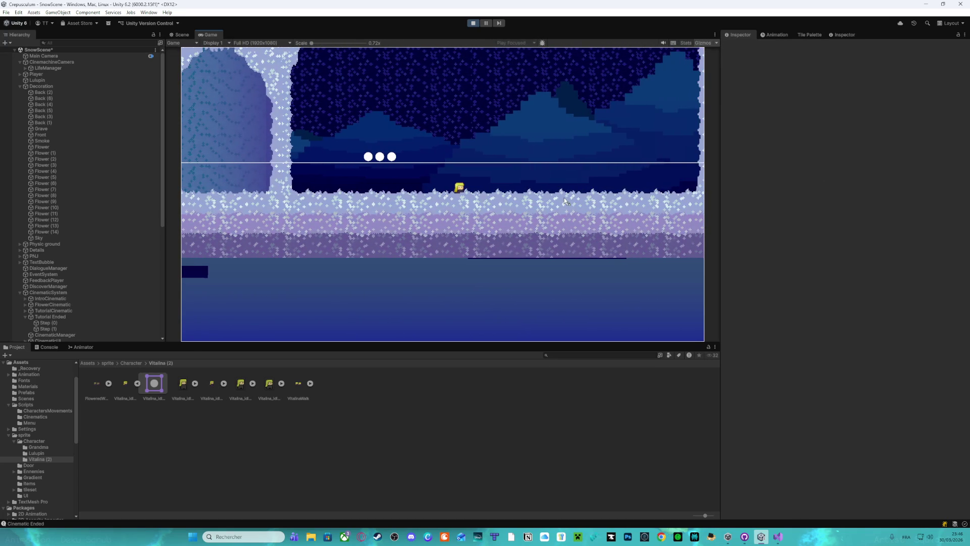
key("space")
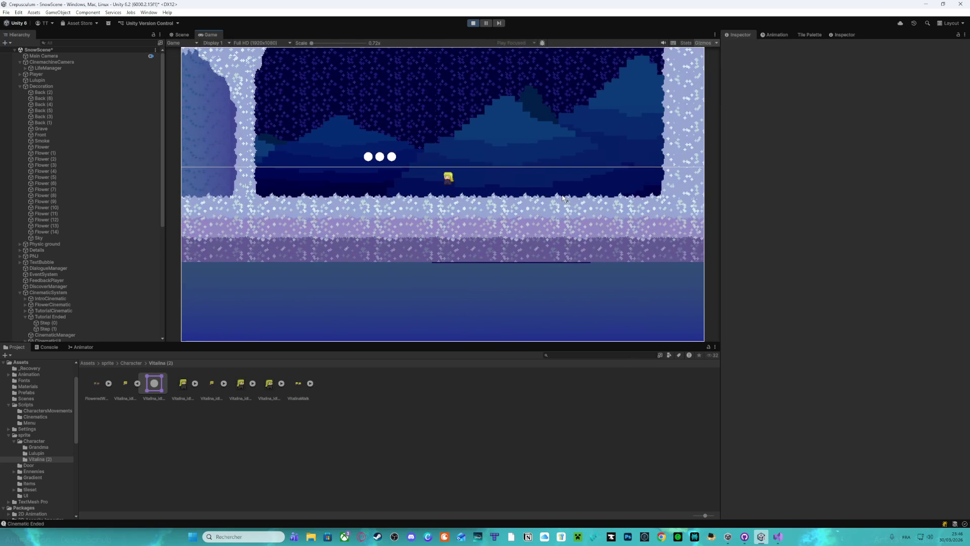
key("space")
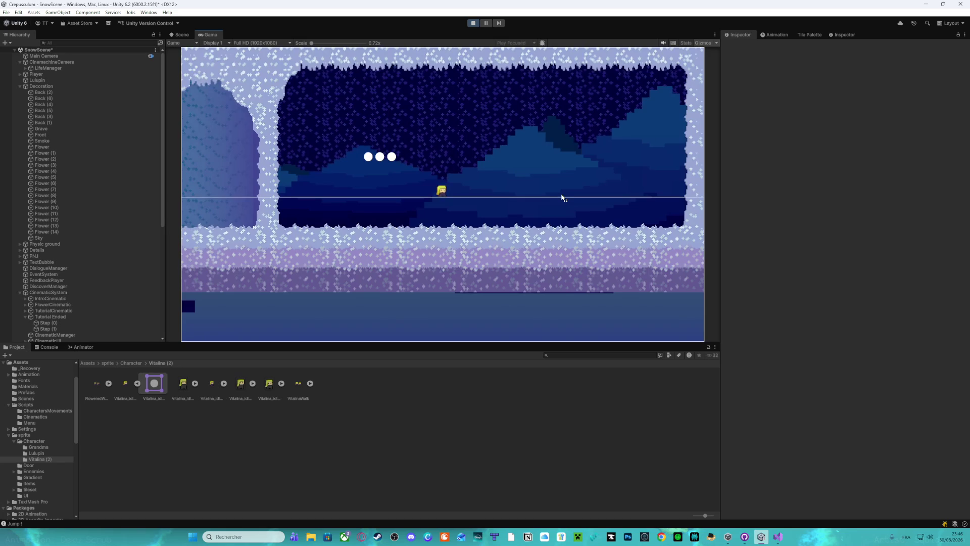
key("Right")
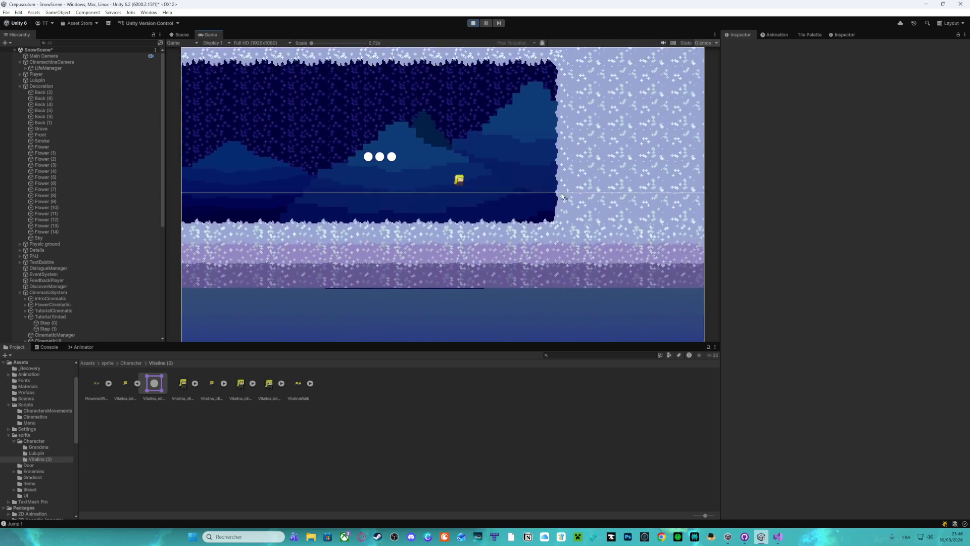
key("space")
key("space")
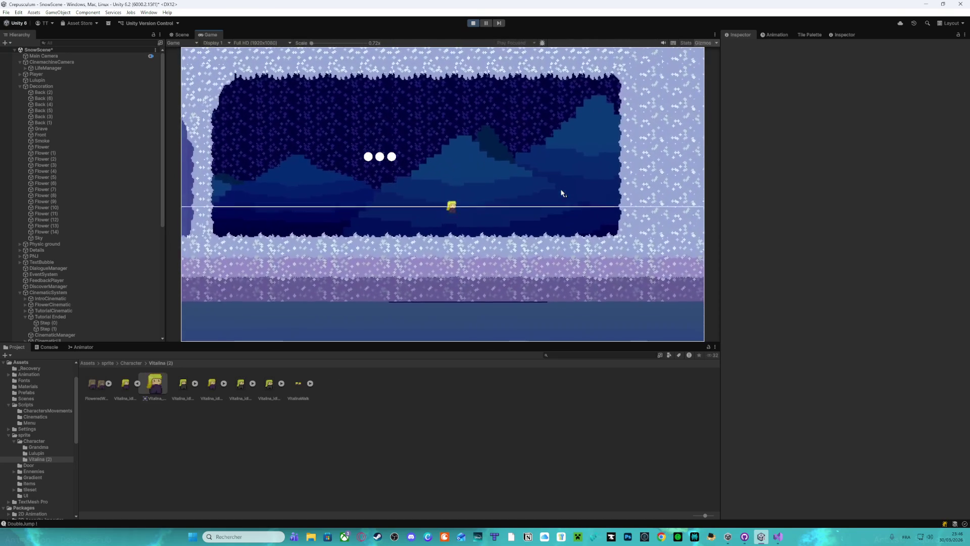
key("Right")
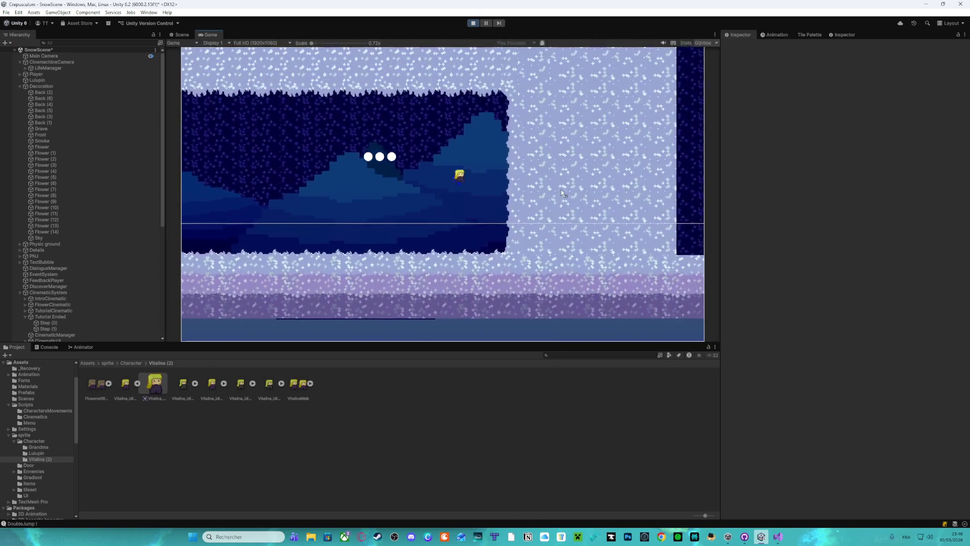
key("space")
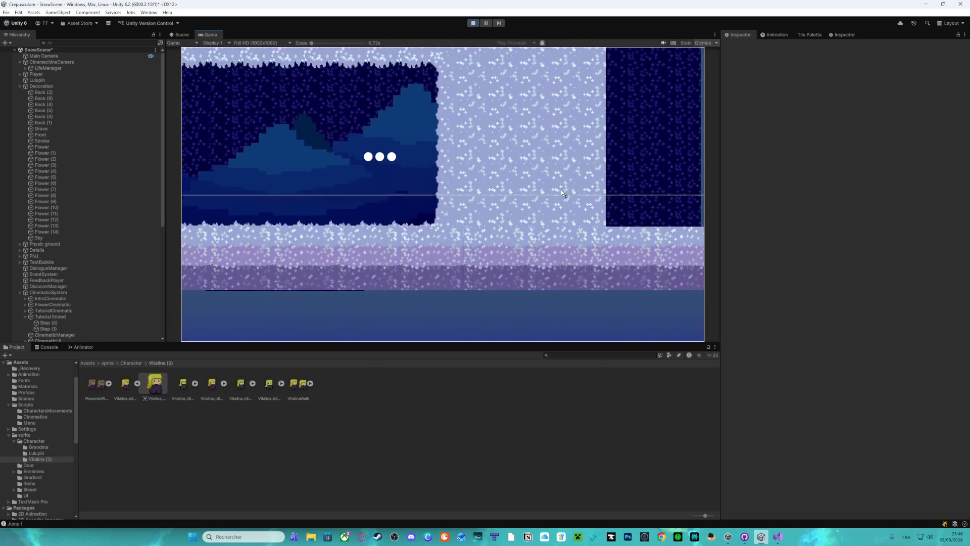
key("Left")
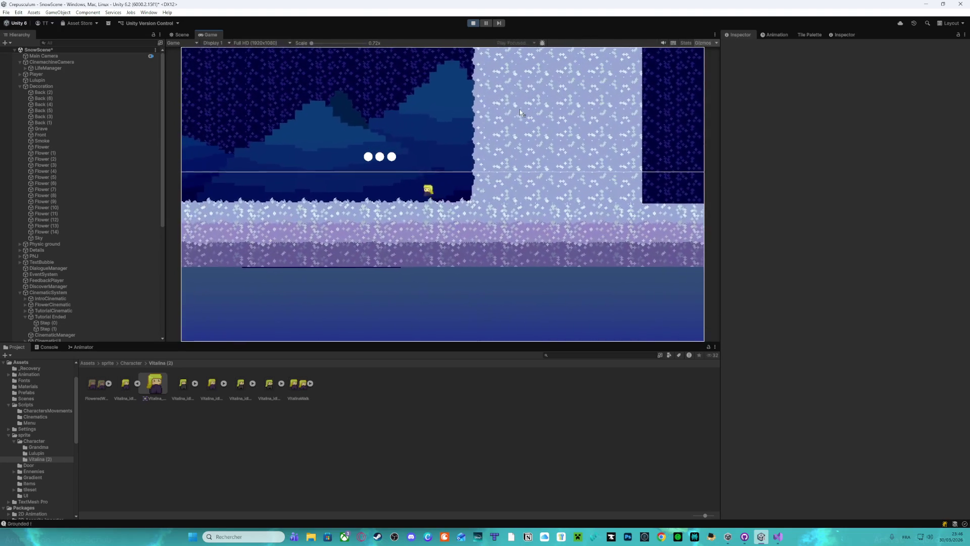
key("shift")
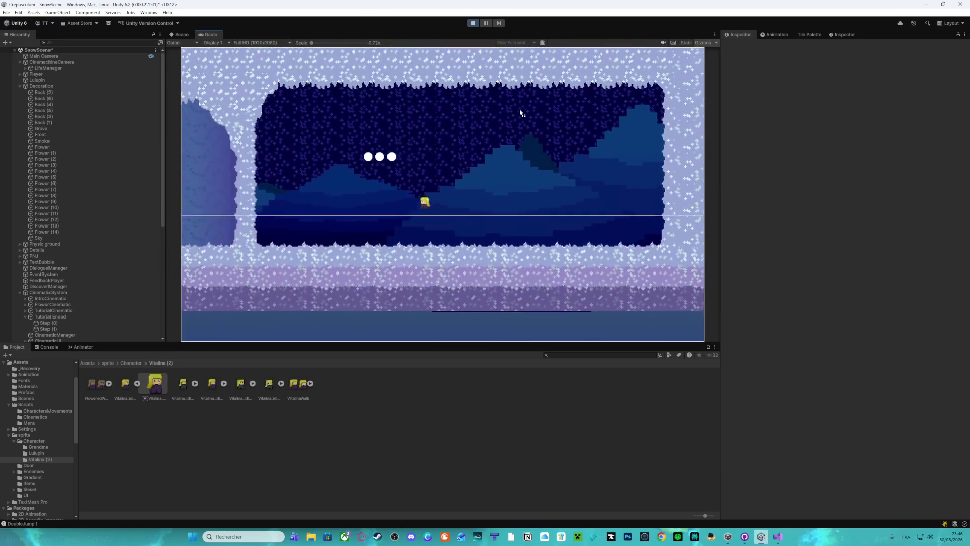
left_click(474, 24)
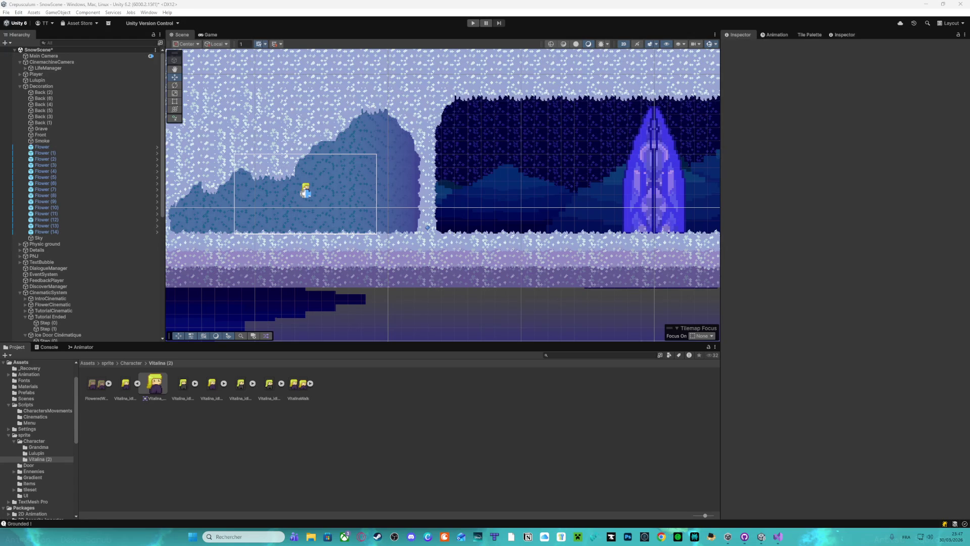
Pan and zoom the Scene view to see more of the ice cave level
mouse_move(457, 238)
left_mouse_down()
mouse_move(409, 201)
mouse_move(283, 178)
left_mouse_up()
scroll(352, 214, "down", 3)
scroll(353, 211, "down", 2)
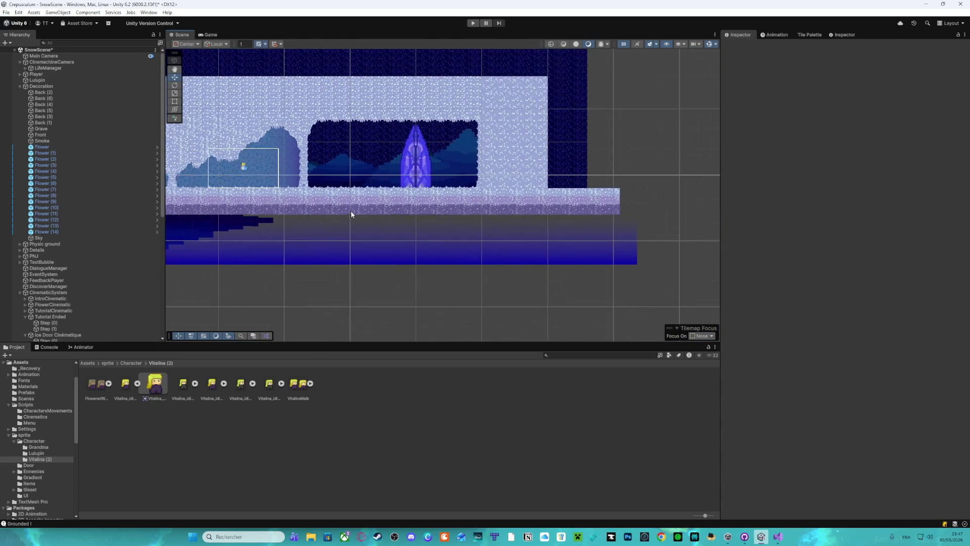
mouse_move(353, 211)
left_mouse_down()
mouse_move(398, 203)
mouse_move(456, 222)
left_mouse_up()
scroll(457, 222, "up", 2)
scroll(353, 225, "up", 4)
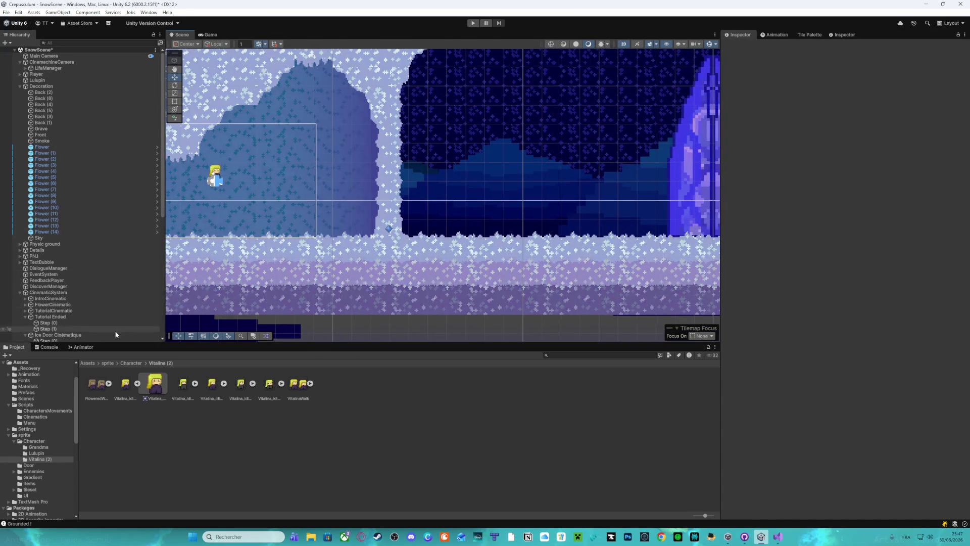
Go from the Vitalina (2) sprite folder back to Assets, then into Scripts/Cinematics
left_click(129, 363)
left_click(107, 362)
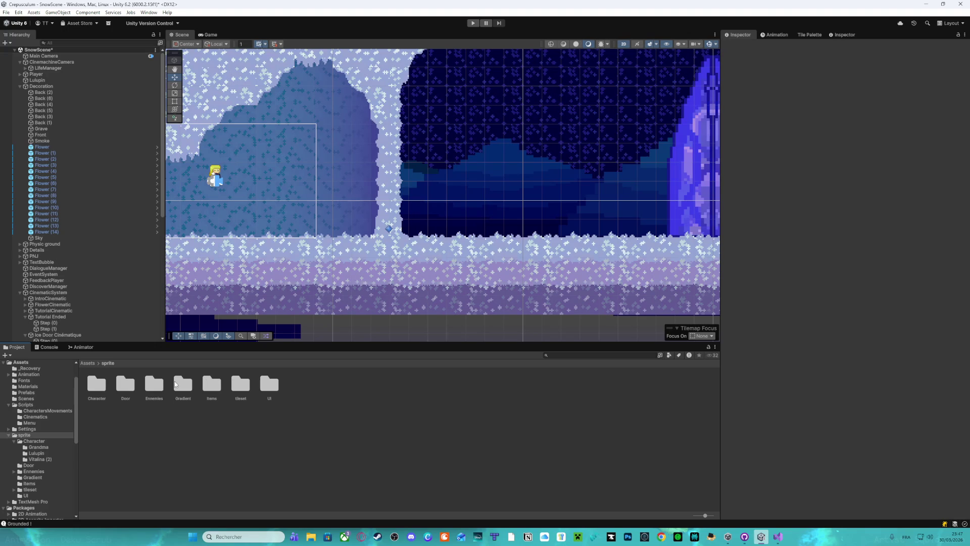
left_click(87, 363)
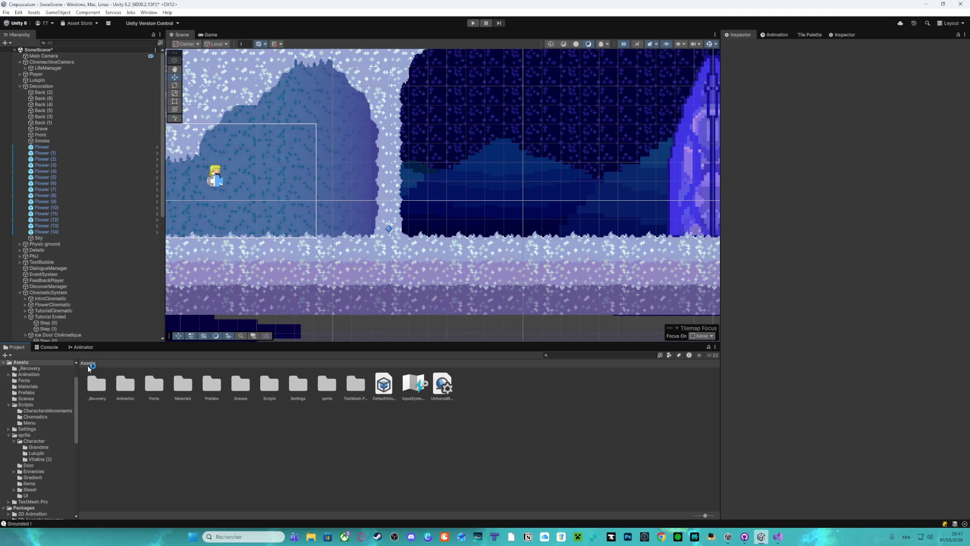
double_click(273, 385)
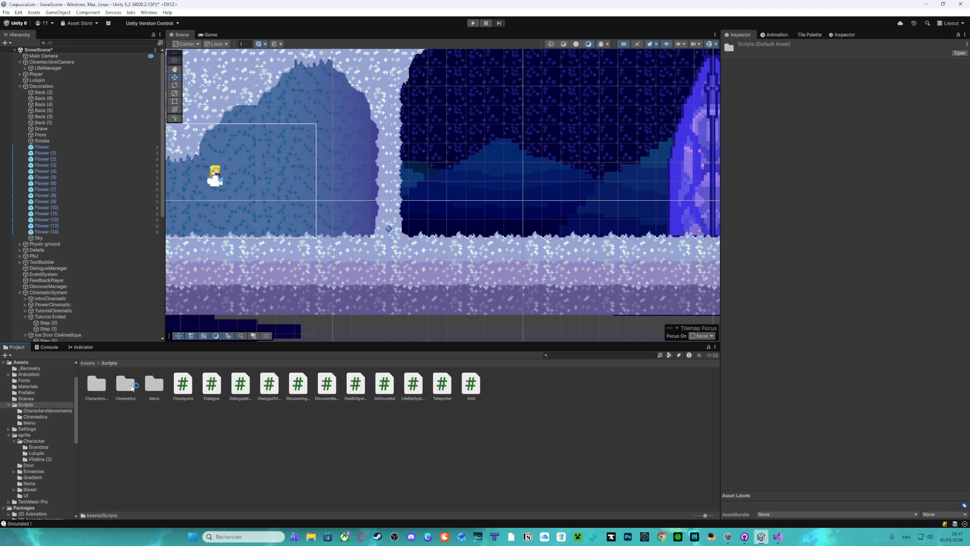
double_click(125, 386)
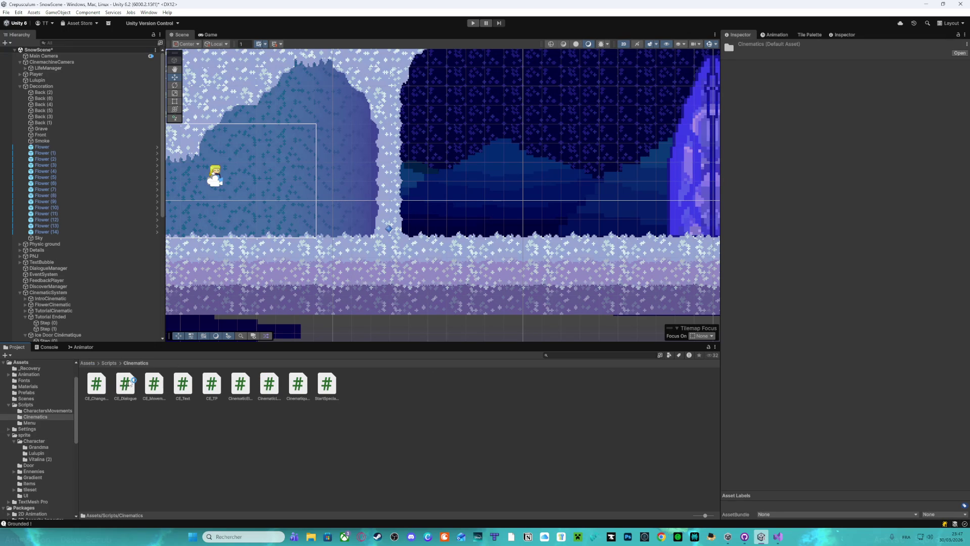